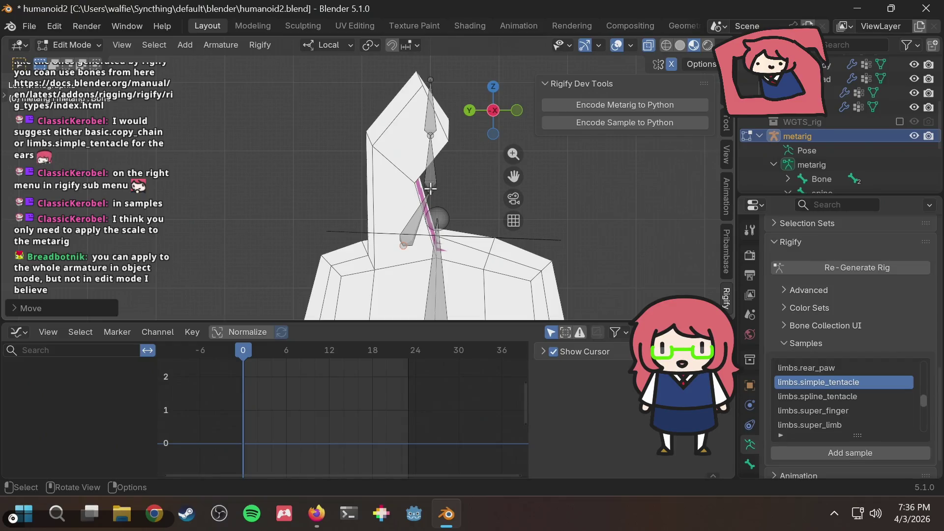
# - Slide the first ear joint along its local Y axis toward the ear mesh
pyautogui.press('g')
pyautogui.press('y')
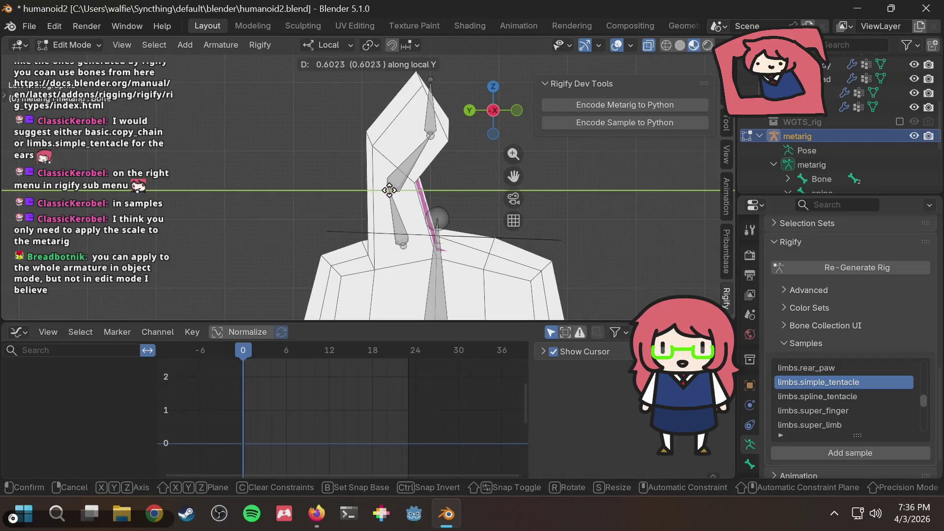
pyautogui.click(389, 190)
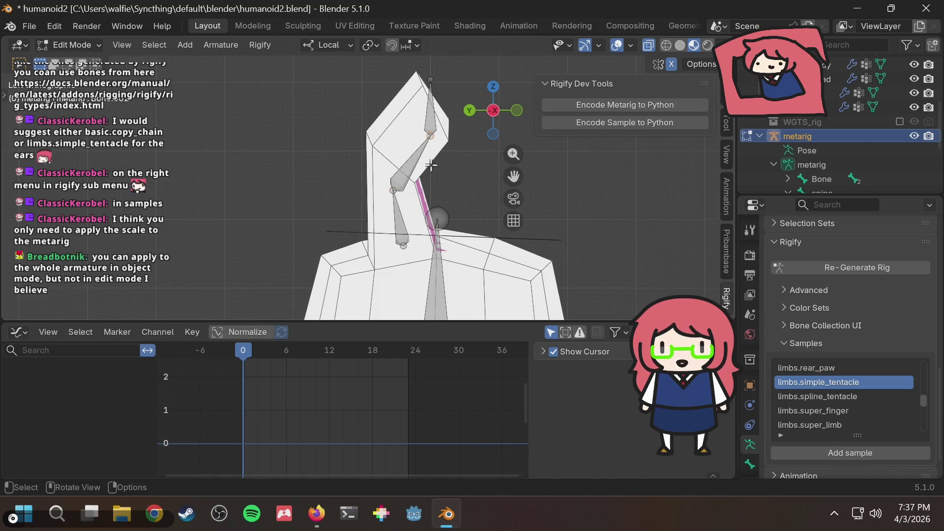
pyautogui.scroll(1, 431, 166)
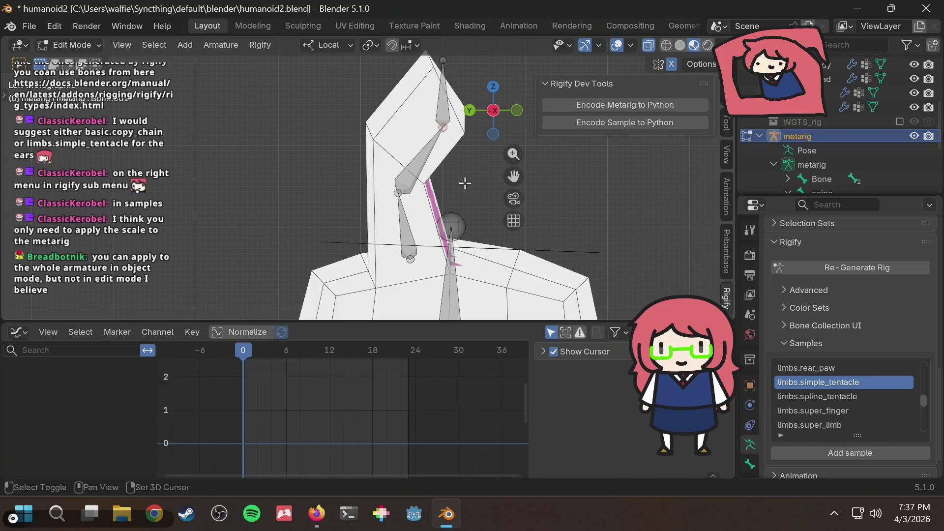
pyautogui.keyDown('shift'); pyautogui.moveTo(465, 183); pyautogui.dragTo(426, 196, button='middle'); pyautogui.keyUp('shift')
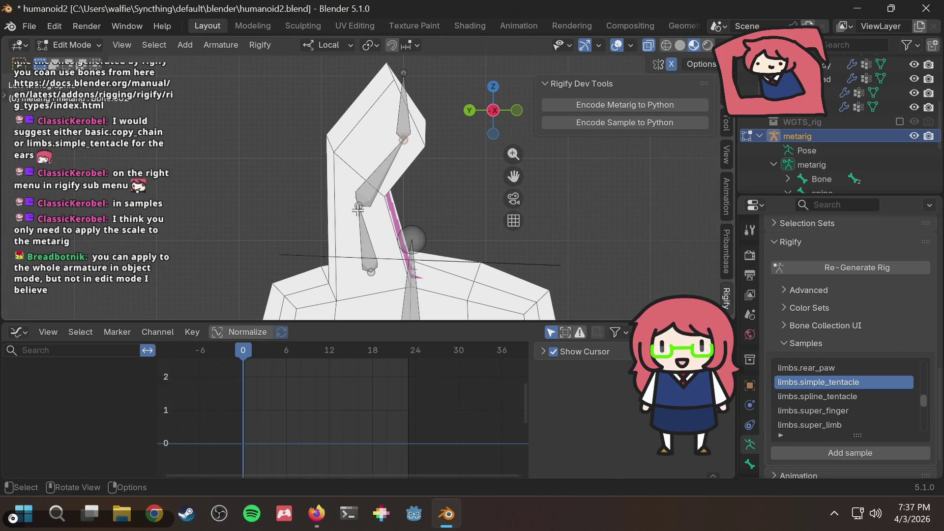
# - Raise the next ear joint along local Z and shift the bone along local Y
pyautogui.press('g')
pyautogui.press('z')
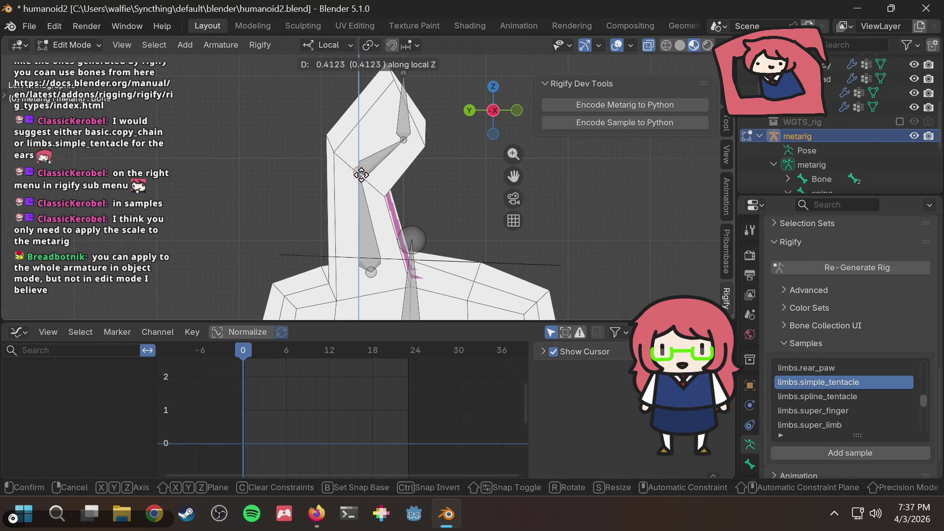
pyautogui.click(362, 177)
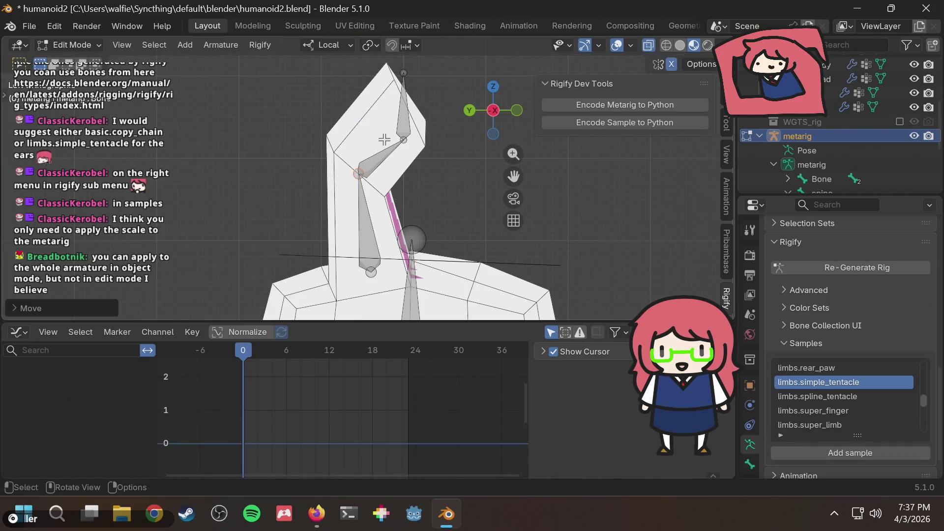
pyautogui.press('g')
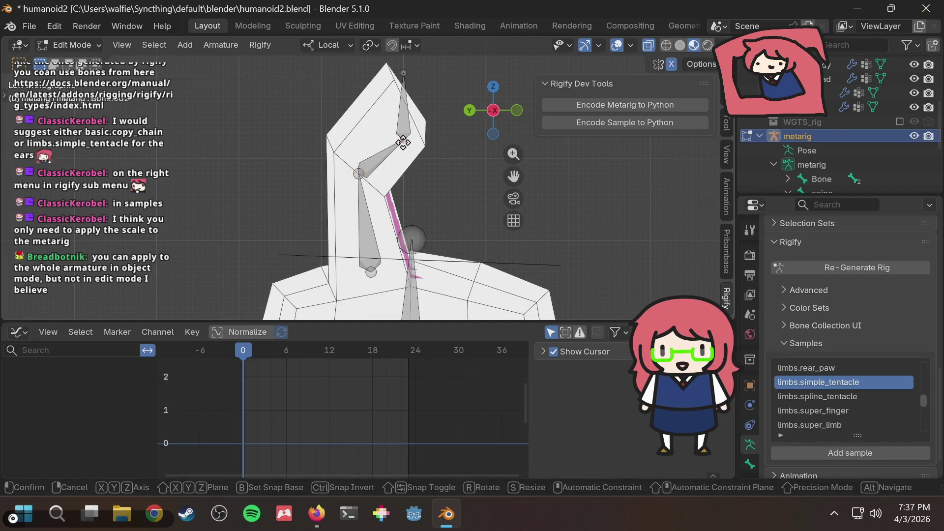
pyautogui.press('y')
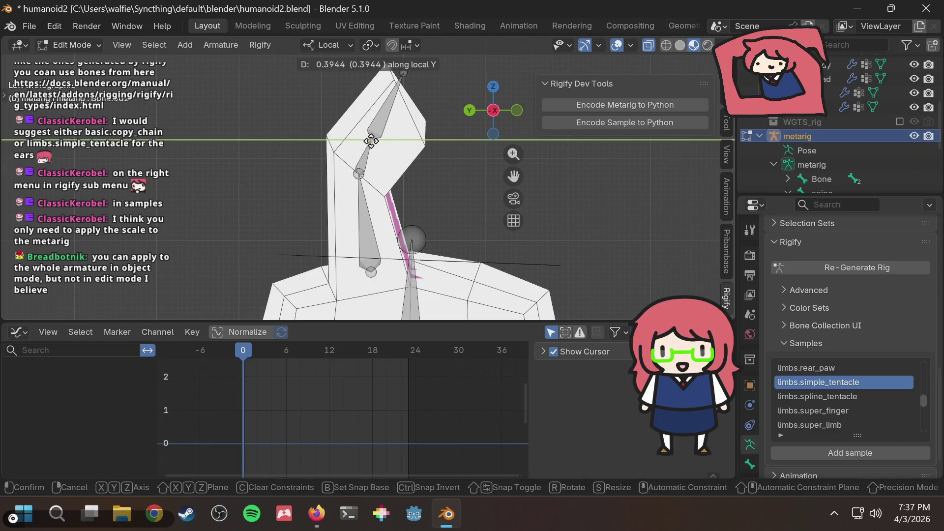
pyautogui.click(381, 135)
# - Move the ear-tip joint along local Z, then view the painted ears from an angle
pyautogui.click(405, 74)
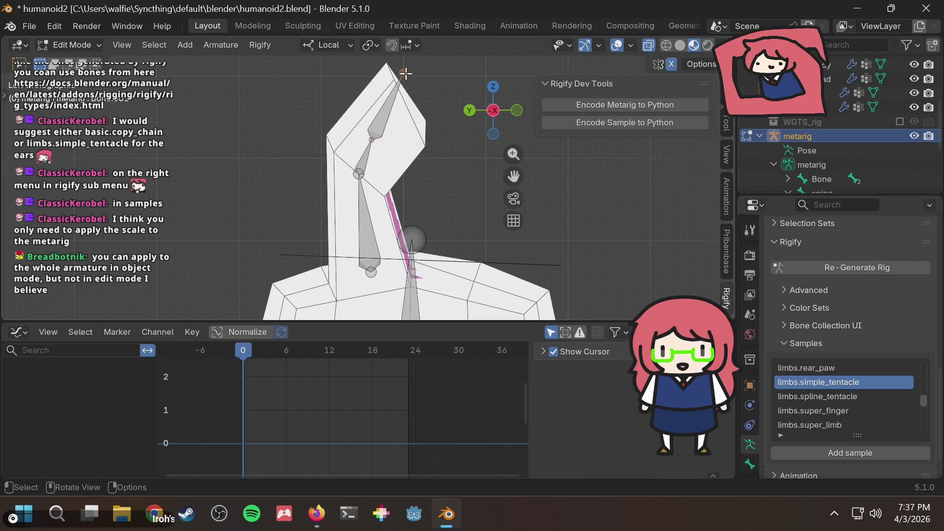
pyautogui.press('g')
pyautogui.press('z')
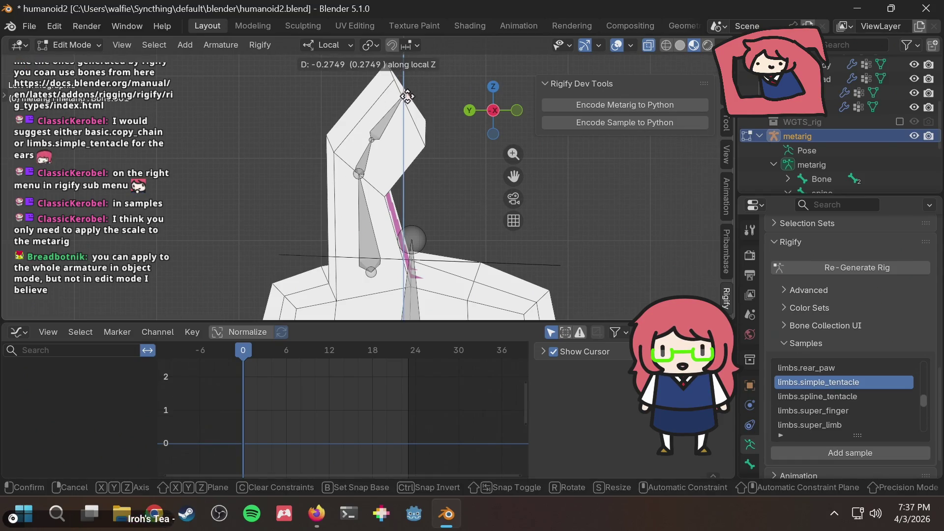
pyautogui.click(410, 92)
pyautogui.moveTo(440, 124)
pyautogui.mouseDown(button='middle')
pyautogui.moveTo(239, 149)
pyautogui.moveTo(381, 144)
pyautogui.moveTo(291, 147)
pyautogui.moveTo(266, 104)
pyautogui.moveTo(295, 106)
pyautogui.mouseUp(button='middle')
# - From the front view, shift a middle ear joint slightly to the left
pyautogui.click(487, 105)
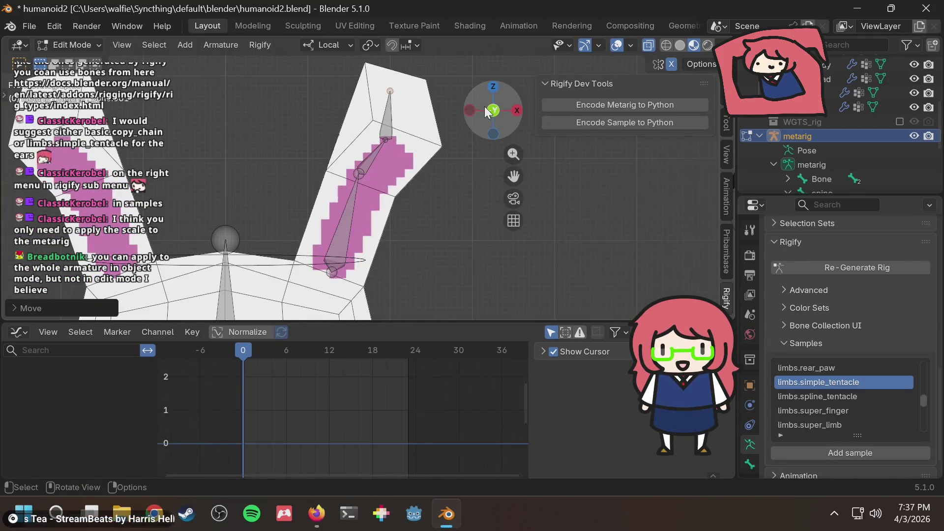
pyautogui.click(387, 140)
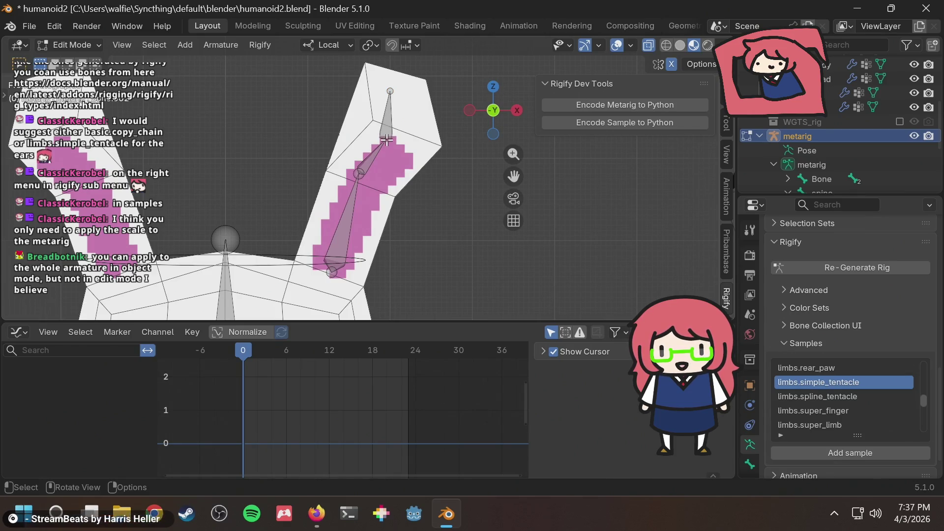
pyautogui.press('g')
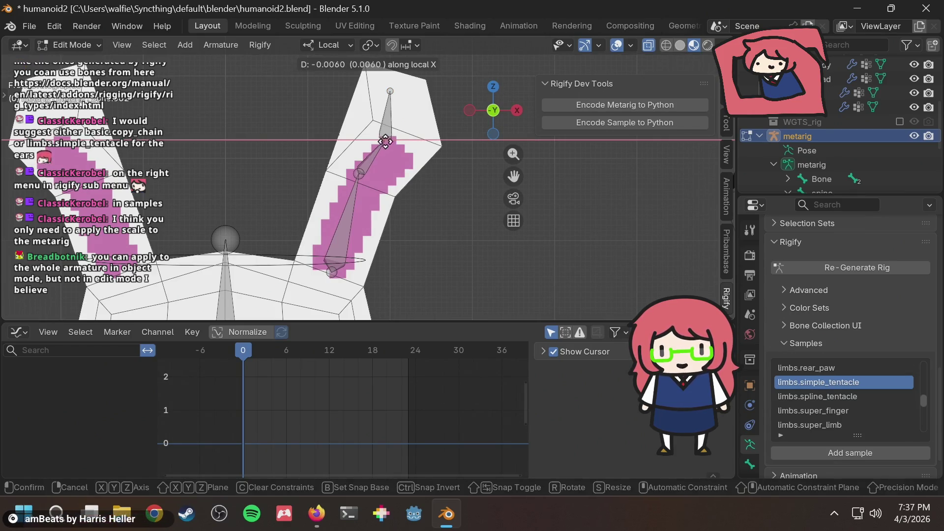
pyautogui.click(381, 141)
# - Check the ears from an angle, then nudge the ear's base joint along local Z
pyautogui.moveTo(407, 173)
pyautogui.mouseDown(button='middle')
pyautogui.moveTo(210, 160)
pyautogui.moveTo(479, 104)
pyautogui.mouseUp(button='middle')
pyautogui.moveTo(479, 104); pyautogui.dragTo(418, 109)
pyautogui.moveTo(379, 241)
pyautogui.mouseDown(button='middle')
pyautogui.moveTo(411, 270)
pyautogui.moveTo(504, 113)
pyautogui.mouseUp(button='middle')
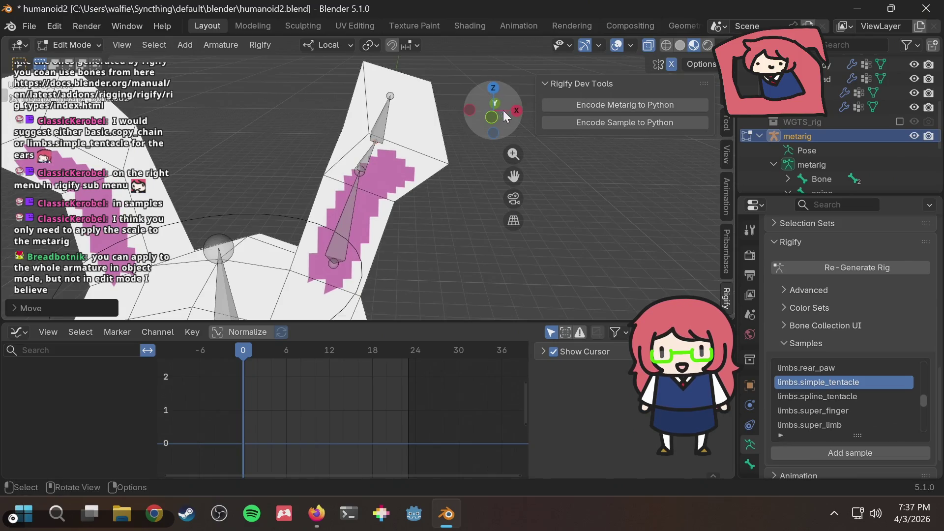
pyautogui.click(491, 120)
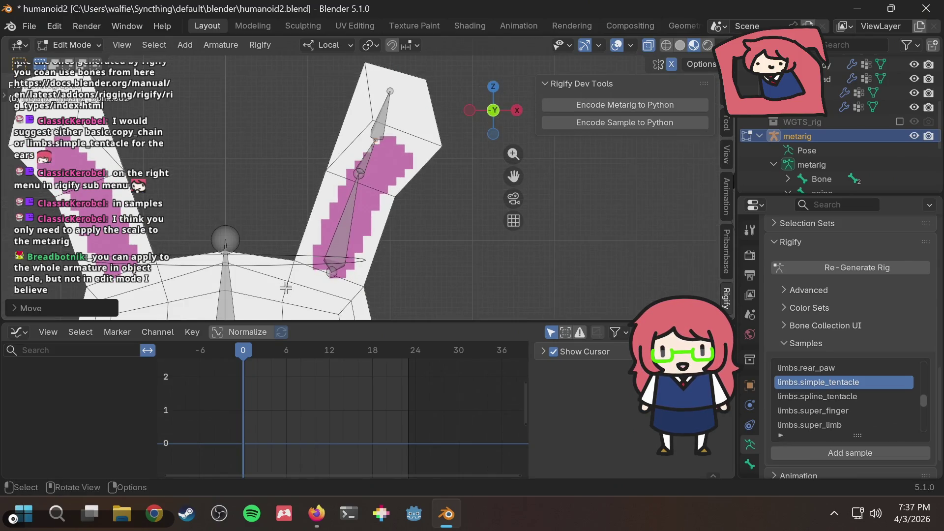
pyautogui.press('g')
pyautogui.press('z')
pyautogui.click(331, 279)
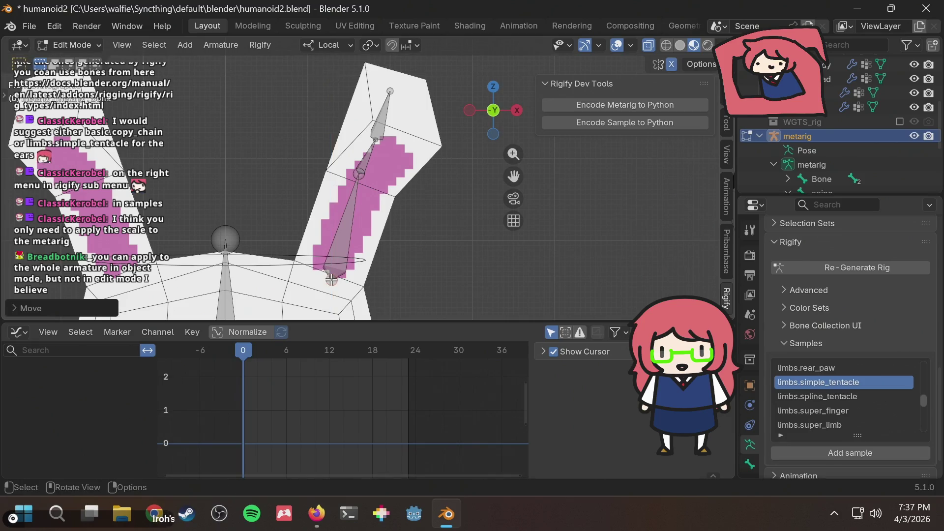
# - Make a second small bone adjustment and verify the chain's alignment from an angle
pyautogui.press('g')
pyautogui.click(326, 274)
pyautogui.moveTo(326, 274)
pyautogui.mouseDown(button='middle')
pyautogui.moveTo(255, 226)
pyautogui.moveTo(259, 152)
pyautogui.moveTo(304, 231)
pyautogui.moveTo(517, 270)
pyautogui.moveTo(403, 268)
pyautogui.moveTo(560, 269)
pyautogui.moveTo(440, 279)
pyautogui.mouseUp(button='middle')
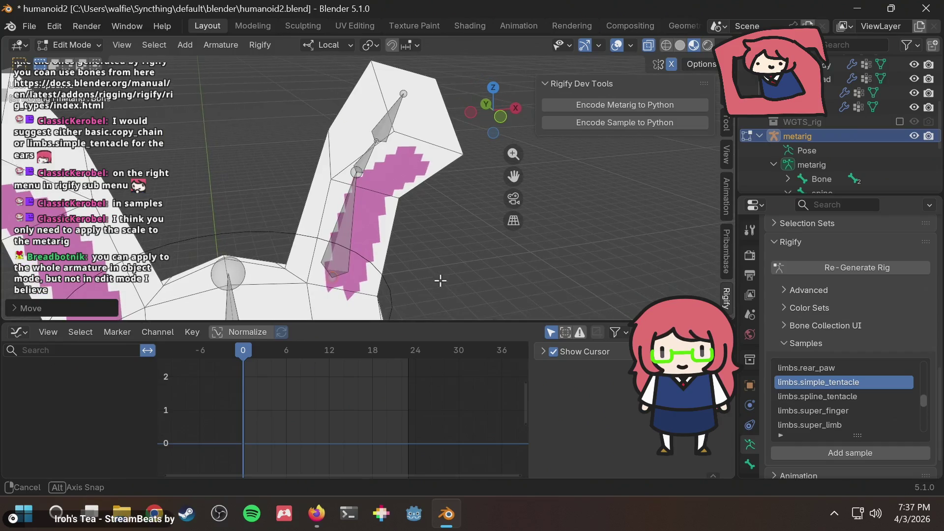
pyautogui.moveTo(363, 164); pyautogui.dragTo(365, 166, button='middle')
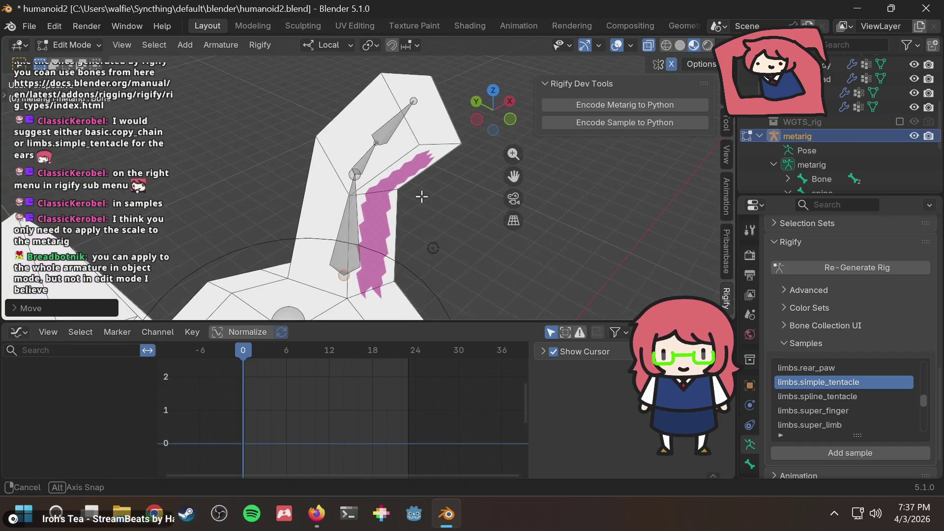
pyautogui.click(366, 164)
pyautogui.rightClick(391, 127)
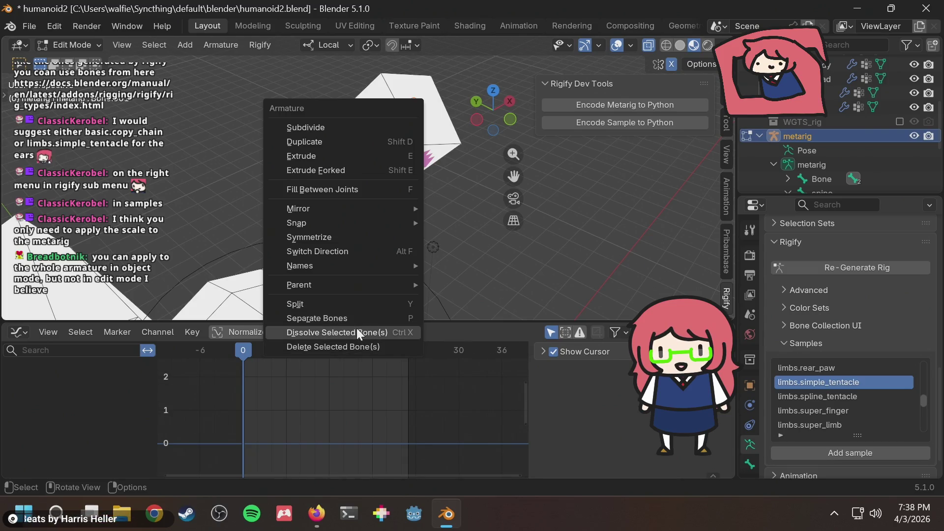
# - Try dissolving the ear bones, undo it, and save humanoid2.blend
pyautogui.click(356, 331)
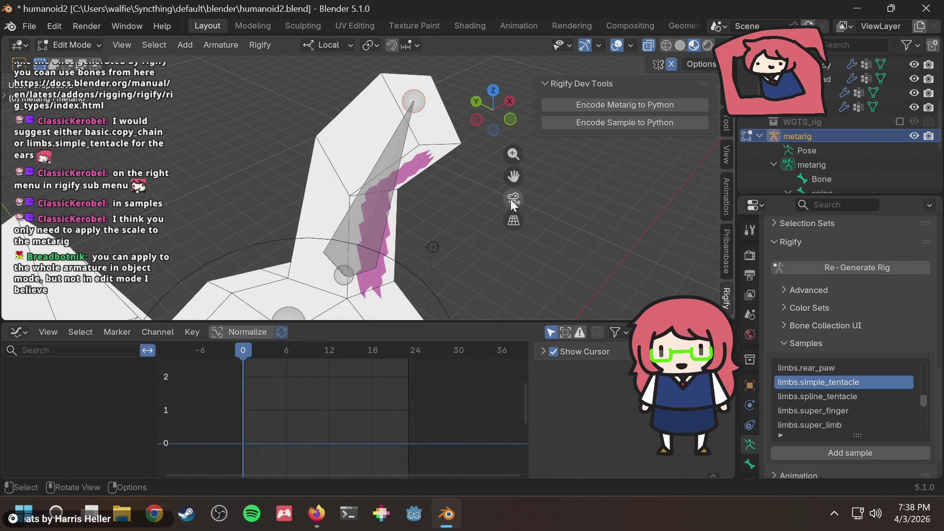
pyautogui.hotkey('ctrl', 'z')
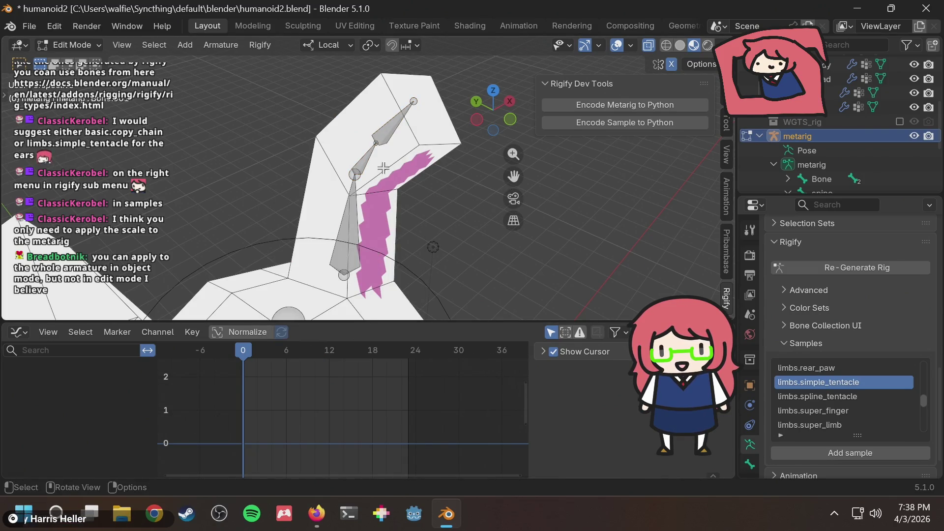
pyautogui.hotkey('ctrl', 's')
# - Switch to front orthographic view and select the right ear bone nearest the tip
pyautogui.click(511, 119)
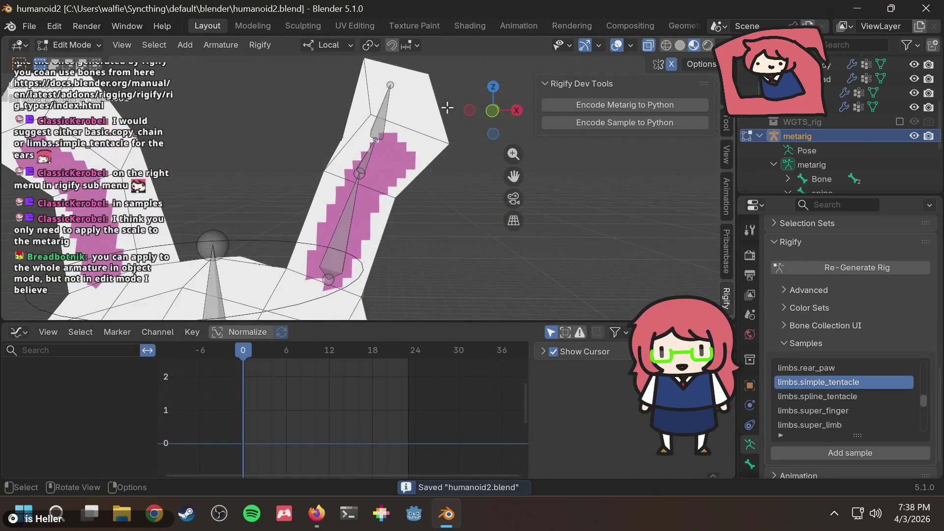
pyautogui.click(494, 112)
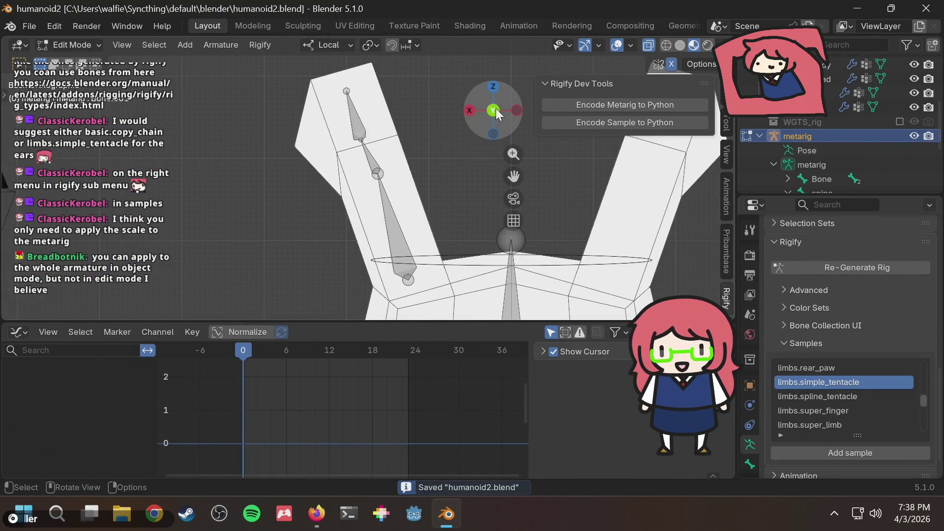
pyautogui.scroll(-5, 405, 194)
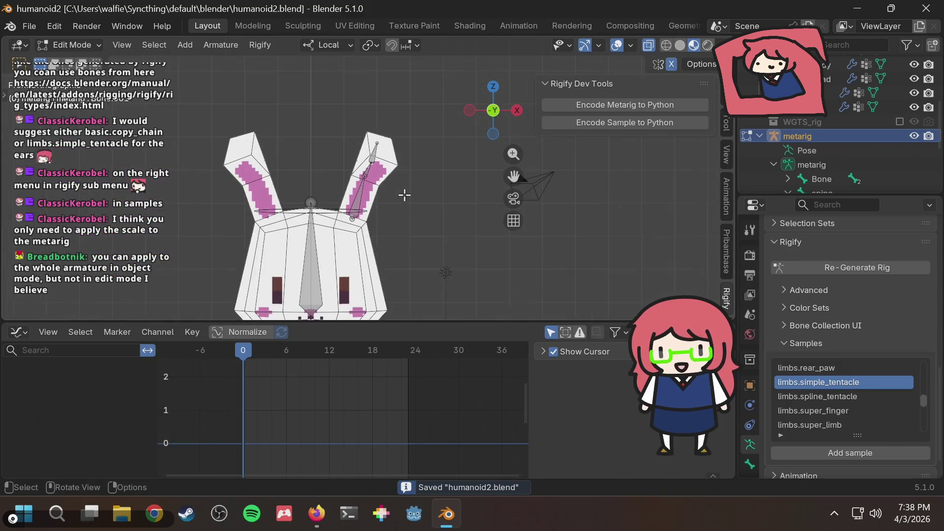
pyautogui.click(362, 196)
pyautogui.scroll(2, 379, 171)
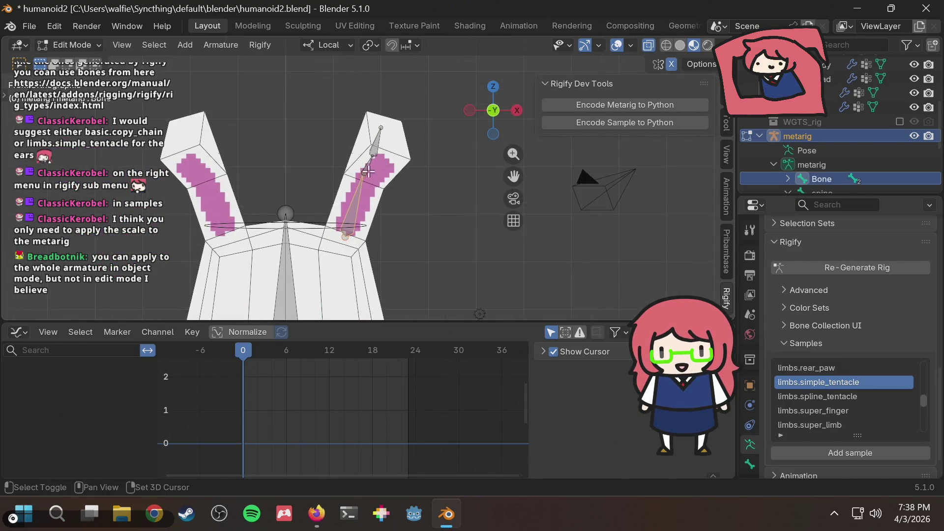
pyautogui.click(375, 144)
pyautogui.rightClick(378, 143)
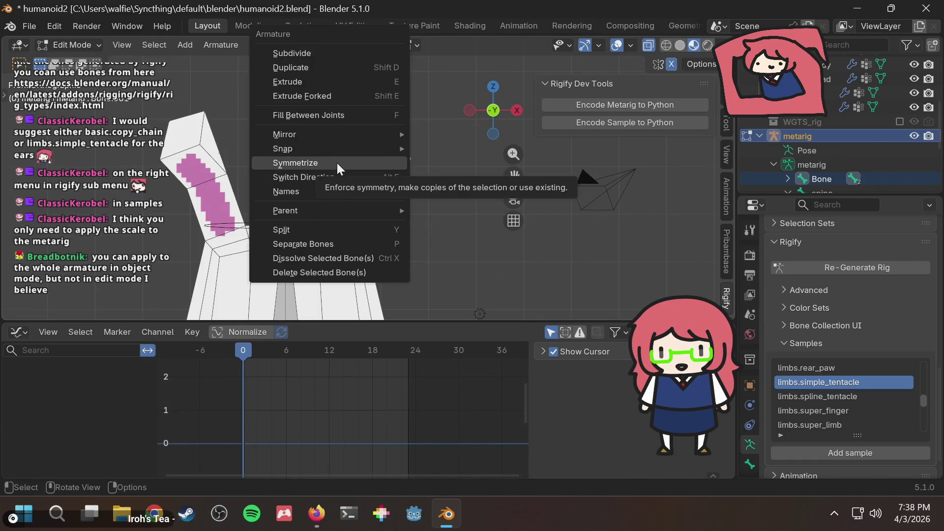
# - Auto-name the ear bone Left/Right along the X axis so it becomes Bone.L
pyautogui.moveTo(333, 189)
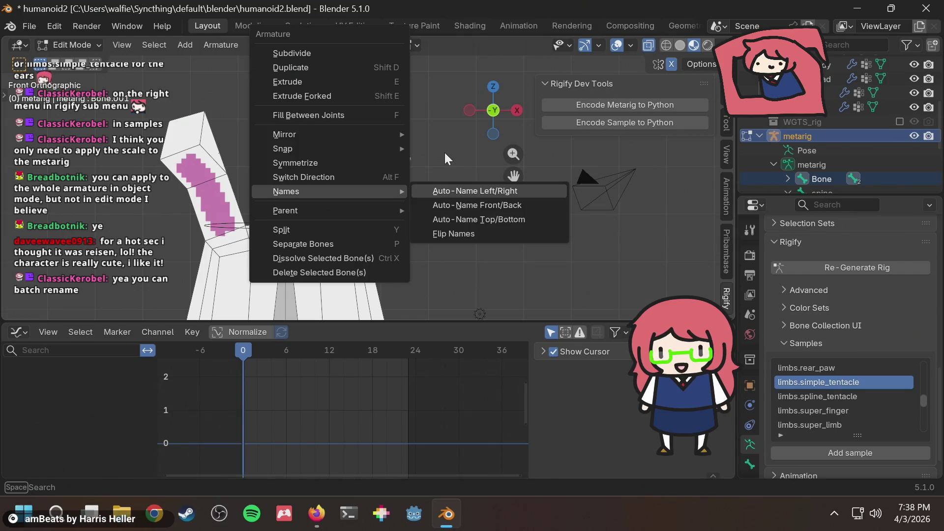
pyautogui.press('Escape')
pyautogui.scroll(-2, 404, 152)
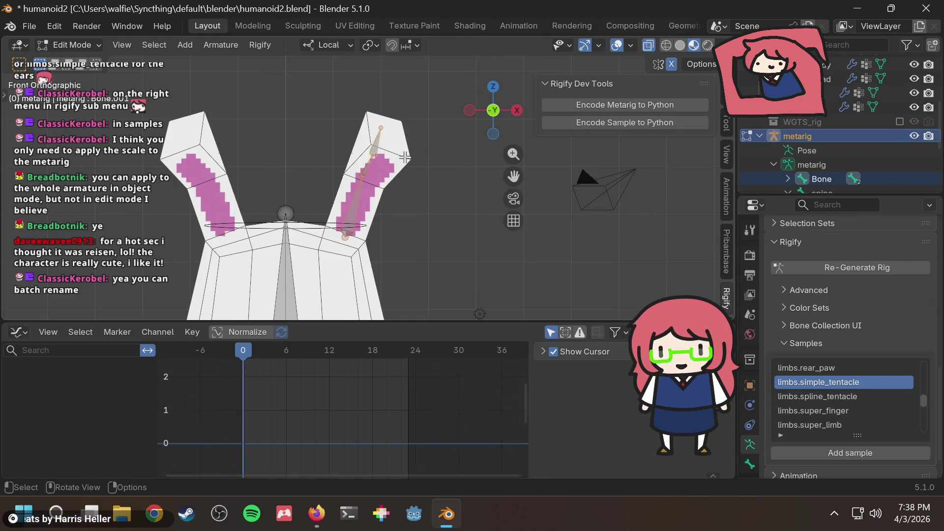
pyautogui.scroll(-2, 401, 167)
pyautogui.scroll(5, 398, 184)
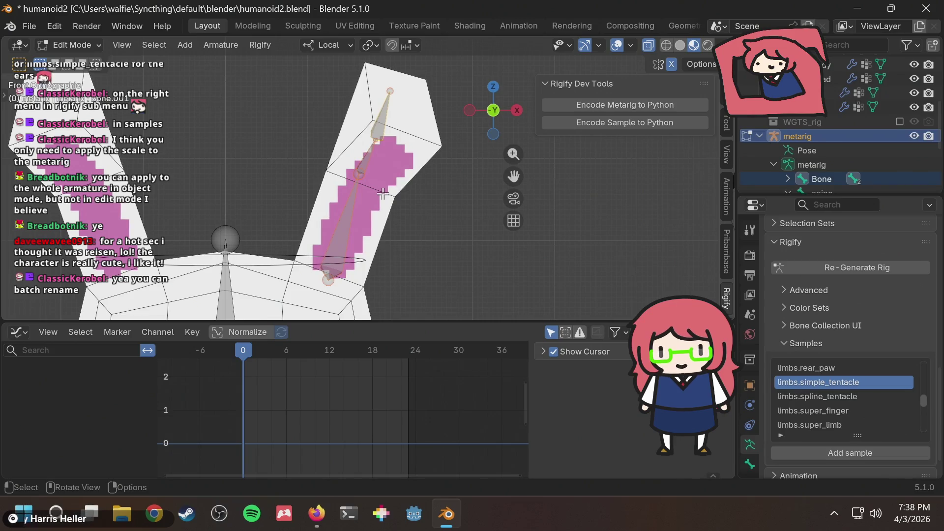
pyautogui.rightClick(356, 169)
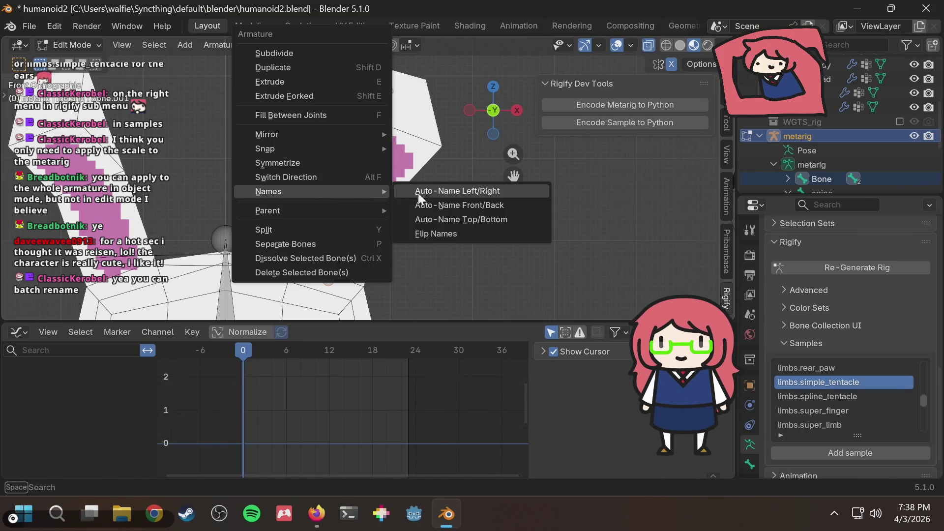
pyautogui.click(431, 193)
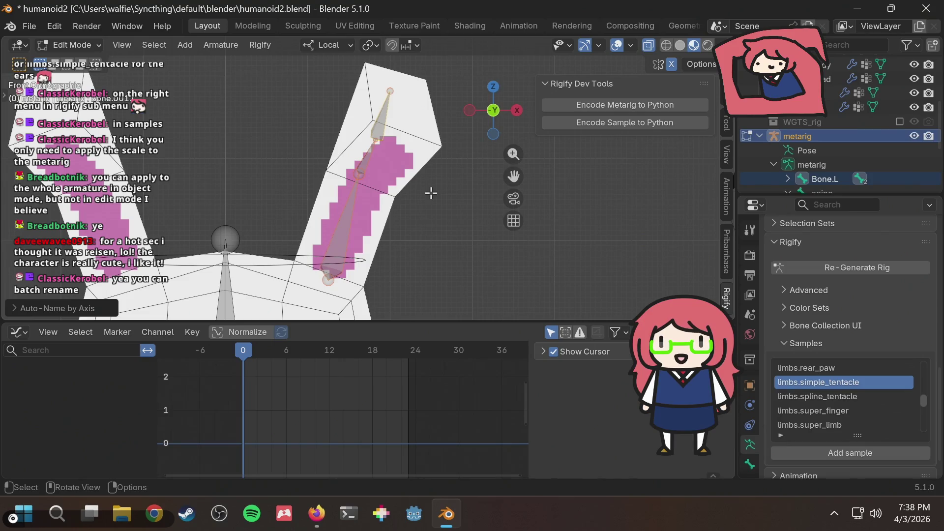
pyautogui.click(13, 308)
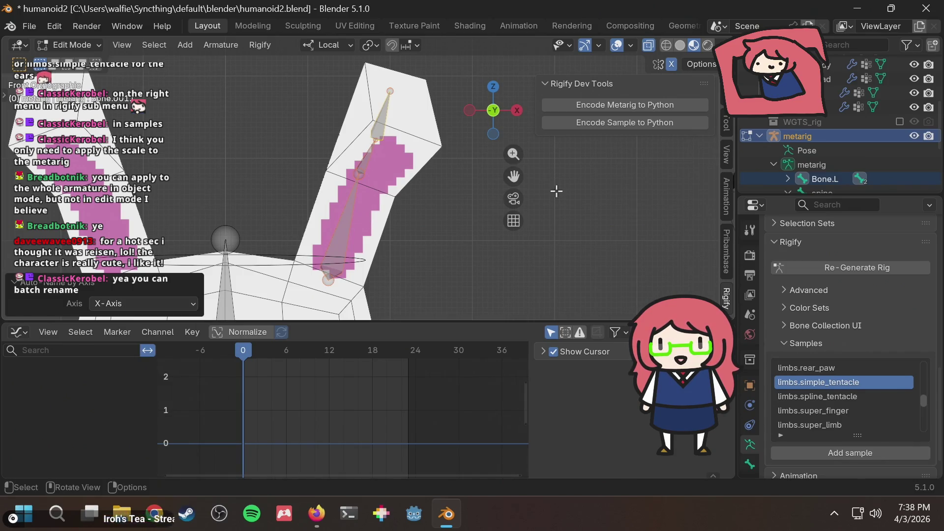
# - Select both the upper and lower ear bones
pyautogui.click(398, 149)
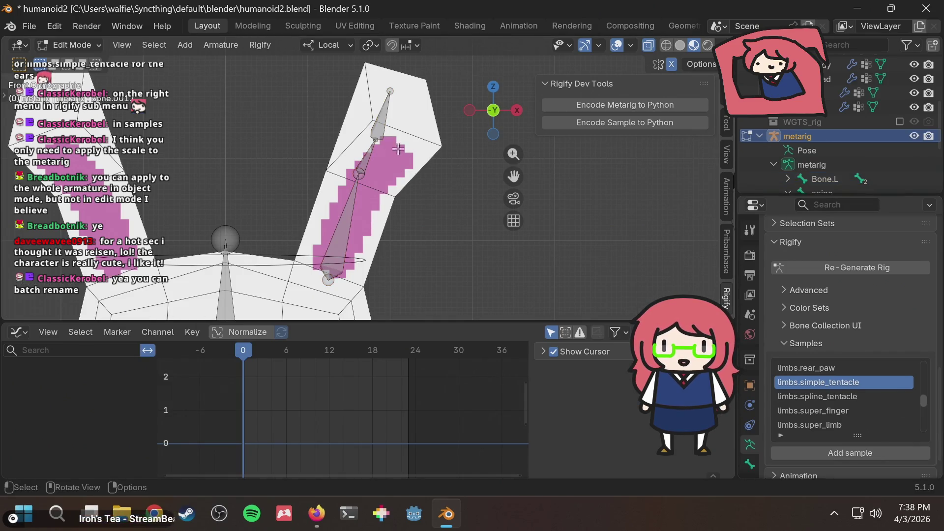
pyautogui.click(381, 128)
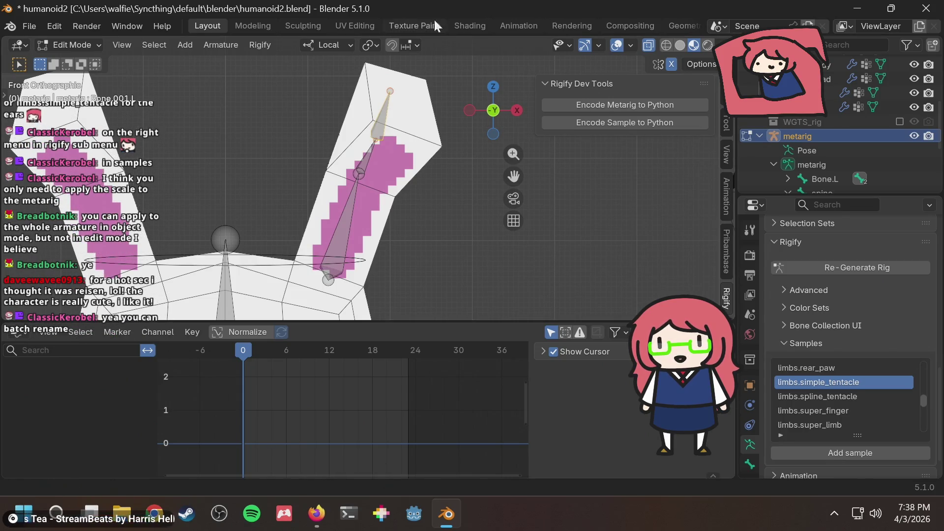
pyautogui.keyDown('shift'); pyautogui.click(350, 227); pyautogui.keyUp('shift')
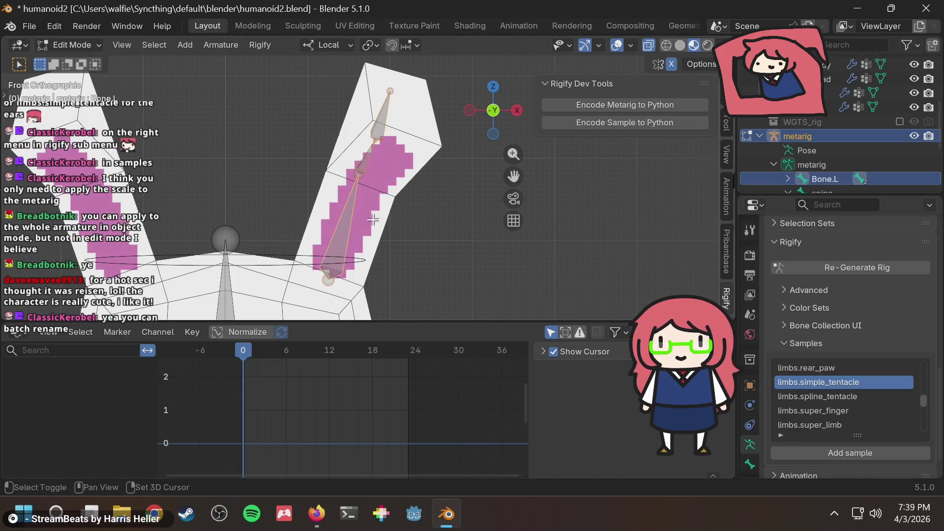
# - Copy the selection, paste it in Object Mode, and return to Edit Mode
pyautogui.scroll(-3, 387, 199)
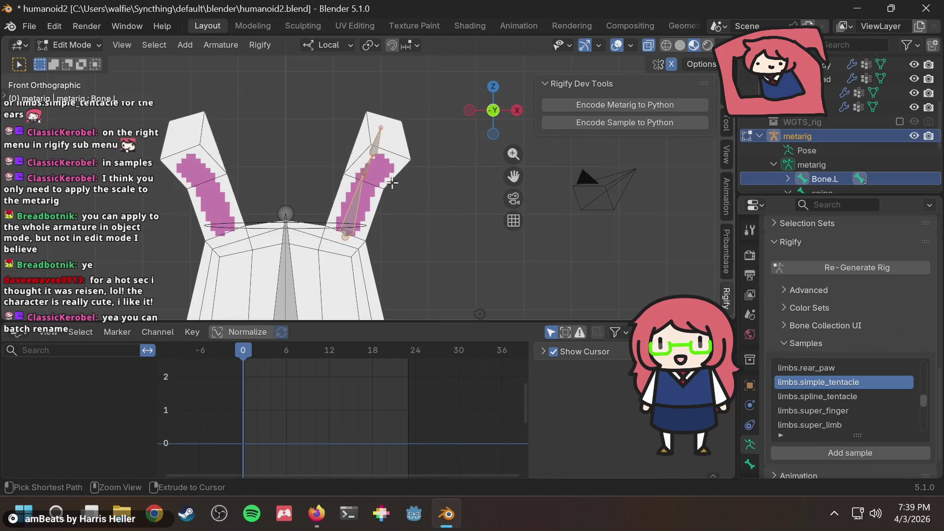
pyautogui.hotkey('ctrl', 'c')
pyautogui.press('Tab')
pyautogui.hotkey('ctrl', 'v')
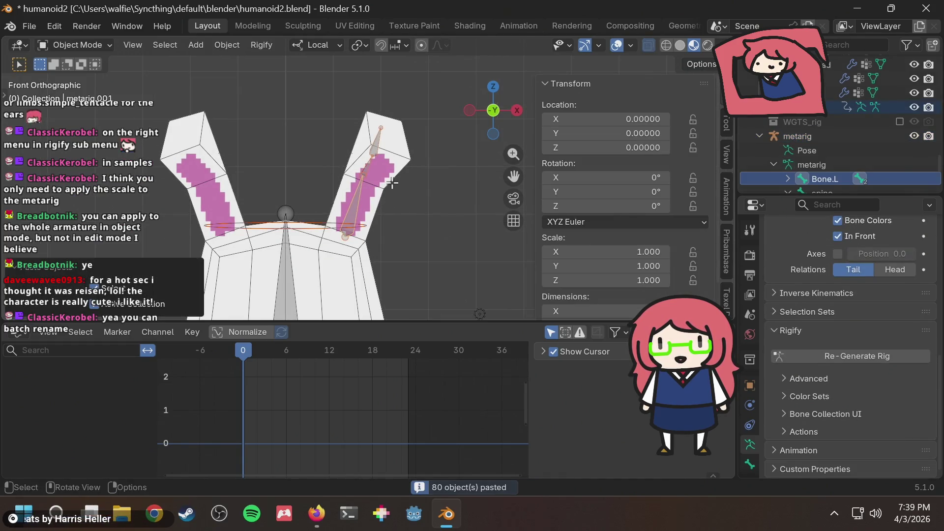
pyautogui.press('Tab')
# - Select the lower and upper ear bones with the upper one active, then bring up the Armature menu
pyautogui.click(392, 183)
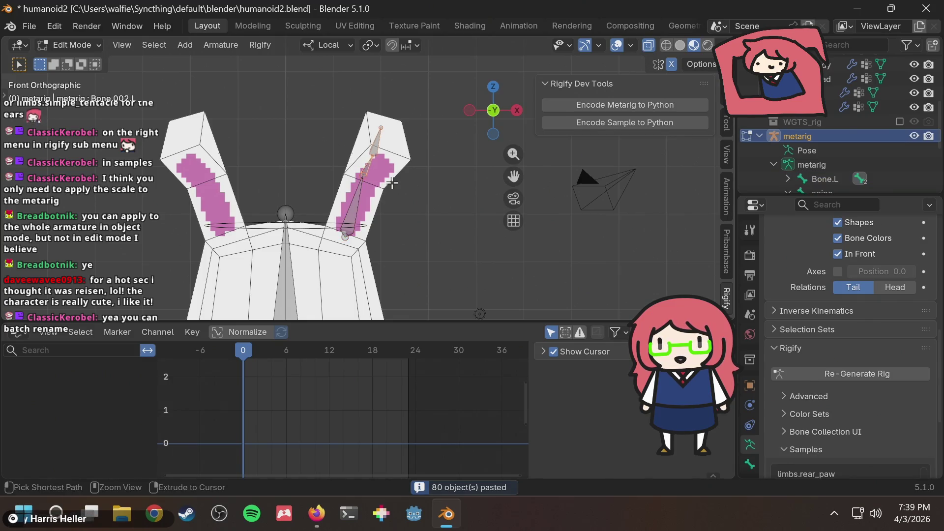
pyautogui.scroll(1, 381, 180)
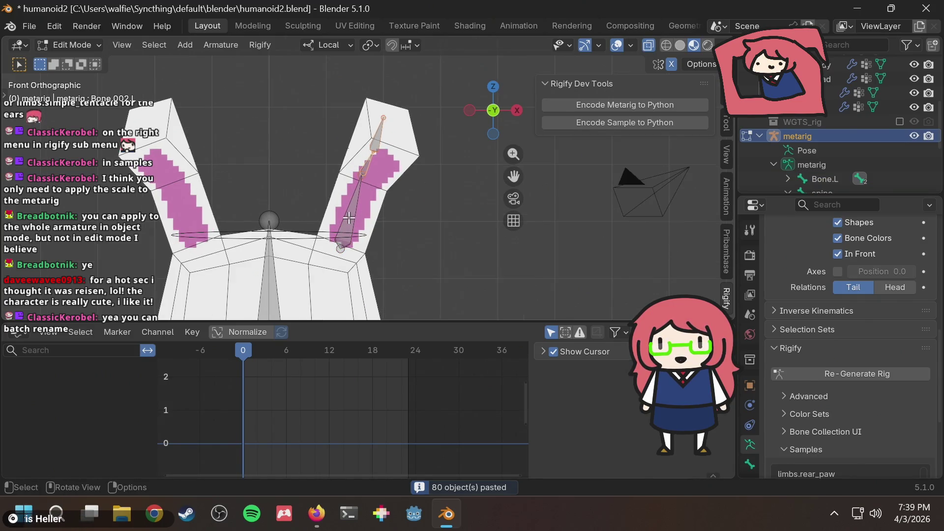
pyautogui.click(348, 218)
pyautogui.keyDown('shift'); pyautogui.click(375, 136); pyautogui.keyUp('shift')
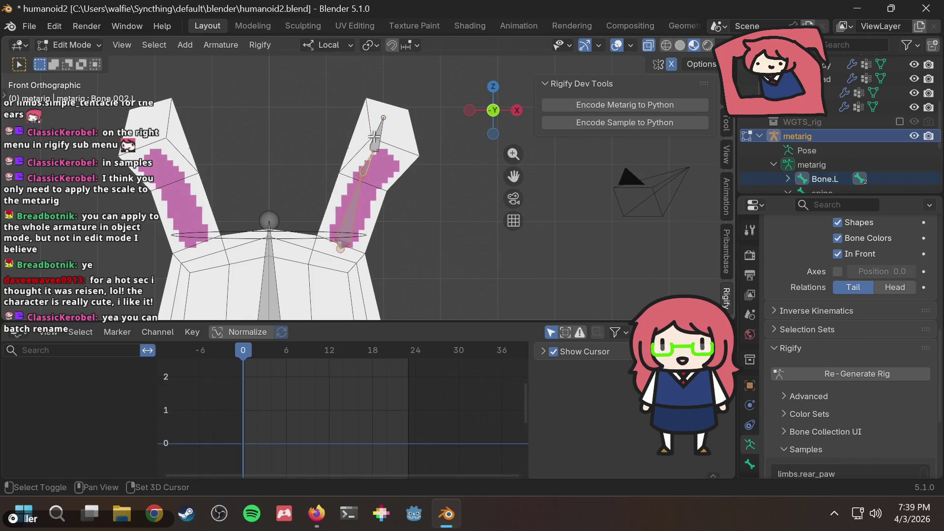
pyautogui.keyDown('shift'); pyautogui.click(379, 134); pyautogui.keyUp('shift')
pyautogui.rightClick(381, 137)
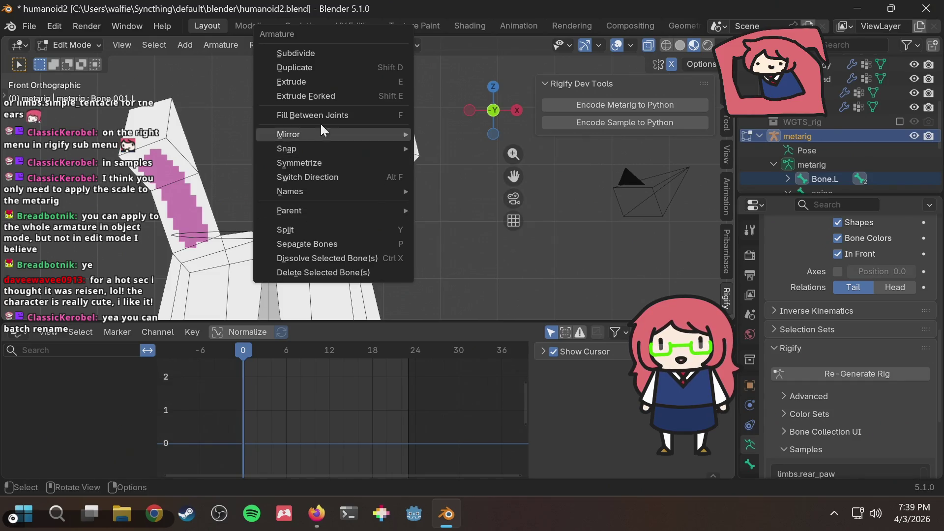
pyautogui.moveTo(314, 192)
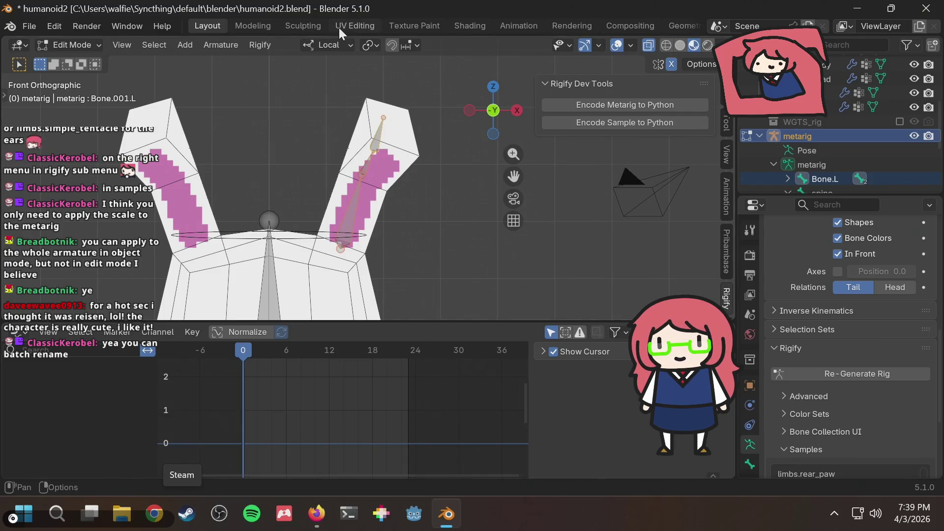
pyautogui.rightClick(379, 146)
pyautogui.moveTo(379, 147)
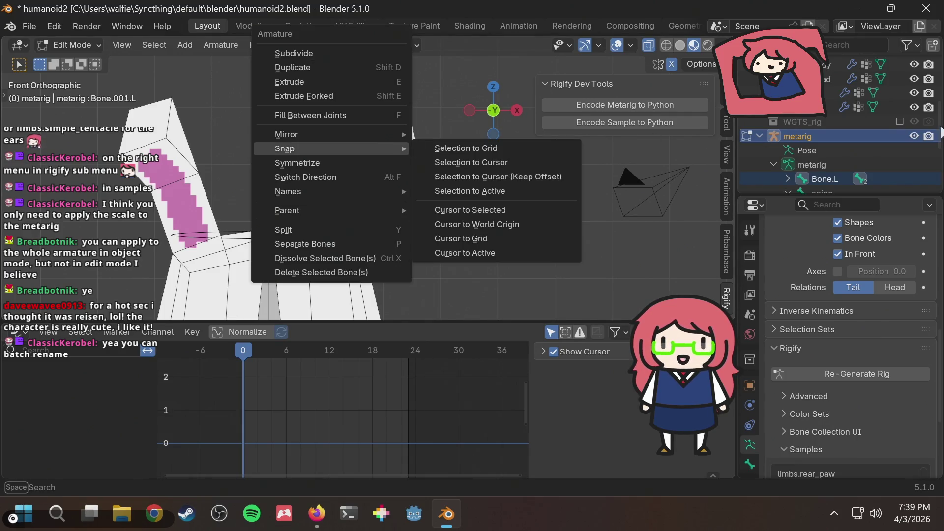
# - Expand Bone.L in the Outliner to reveal Bone.002.L, leaving its name unchanged
pyautogui.click(788, 178)
pyautogui.scroll(-3, 850, 158)
pyautogui.scroll(2, 852, 151)
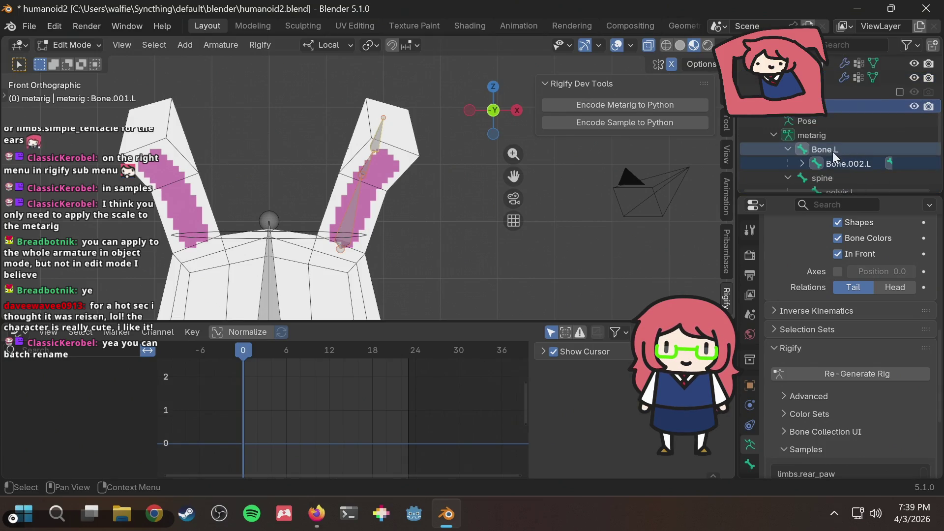
pyautogui.doubleClick(818, 150)
pyautogui.press('Escape')
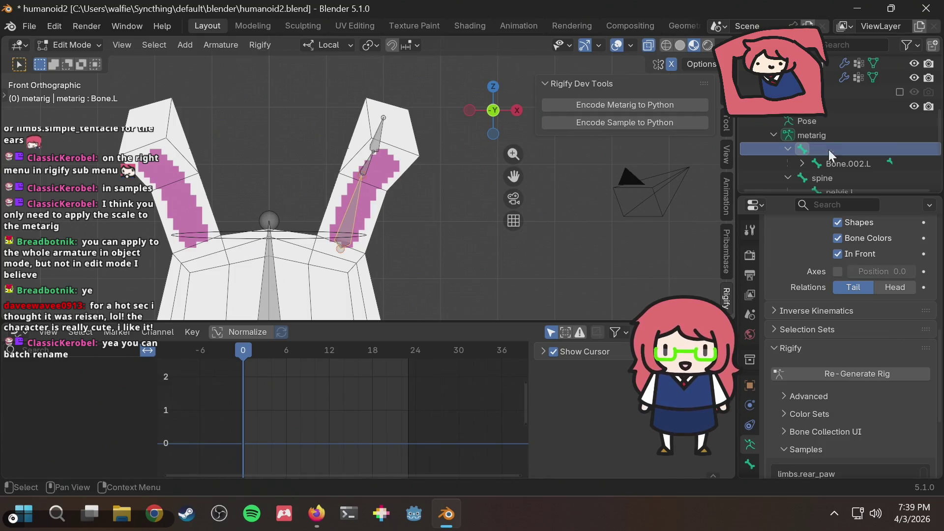
pyautogui.rightClick(812, 149)
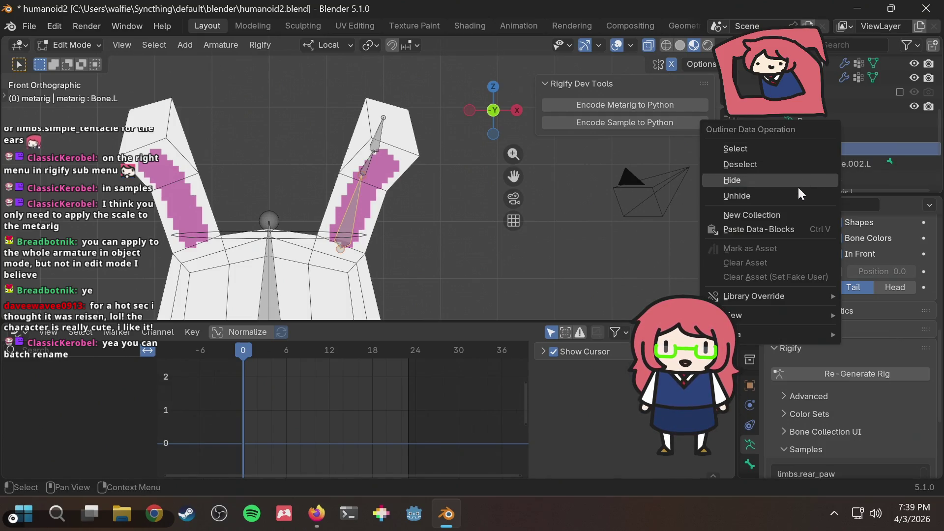
pyautogui.click(395, 184)
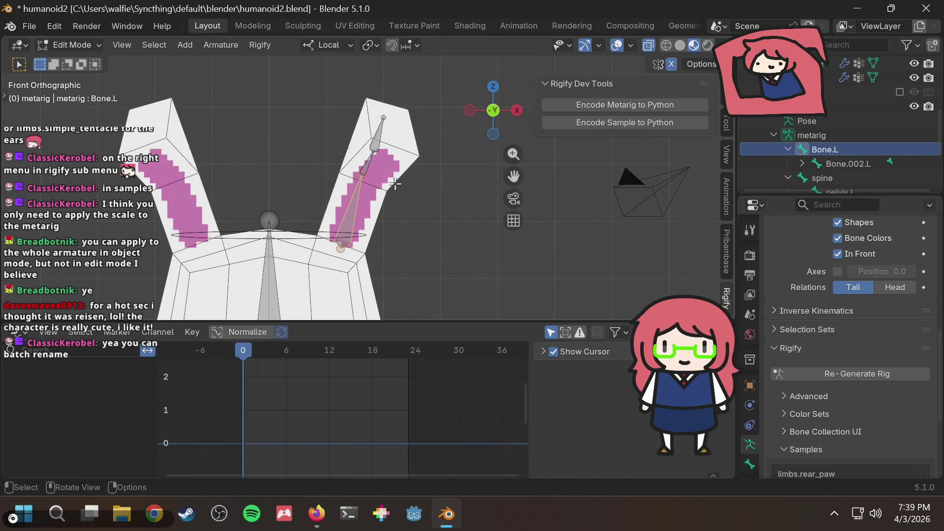
# - Select the ear bones Bone.002.L and Bone.L in the viewport
pyautogui.click(368, 165)
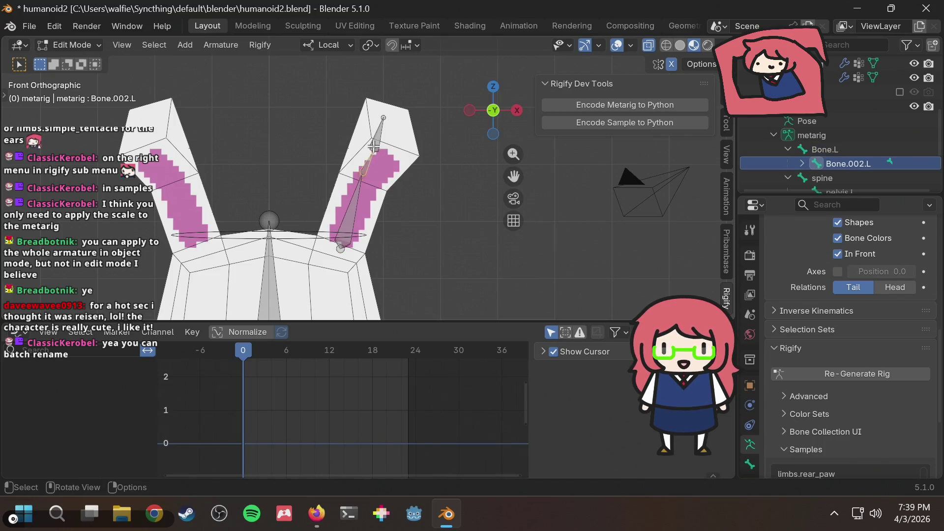
pyautogui.click(357, 214)
pyautogui.click(373, 146)
pyautogui.click(367, 171)
pyautogui.click(352, 214)
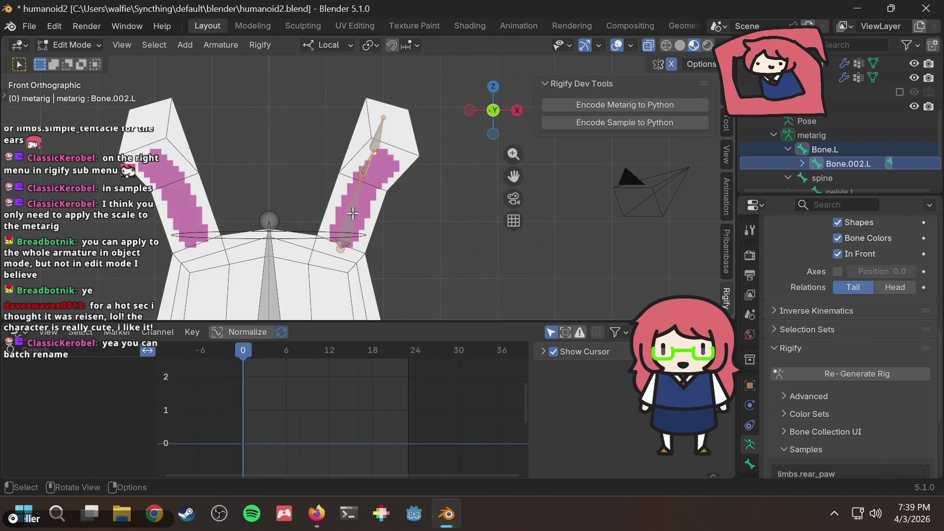
pyautogui.keyDown('shift'); pyautogui.click(352, 214); pyautogui.keyUp('shift')
pyautogui.rightClick(352, 215)
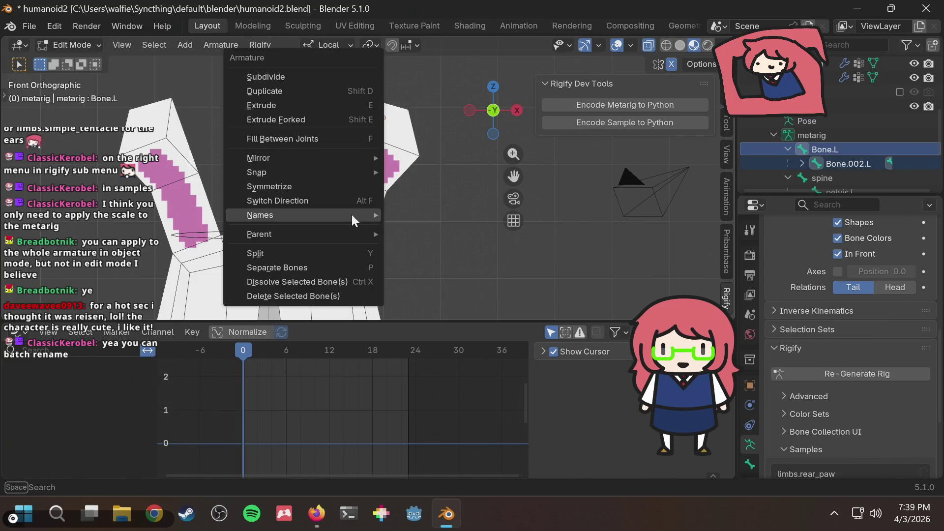
# - Fill a bone between the selected ear joints, then select Bone.L and open the Edit menu
pyautogui.moveTo(347, 210)
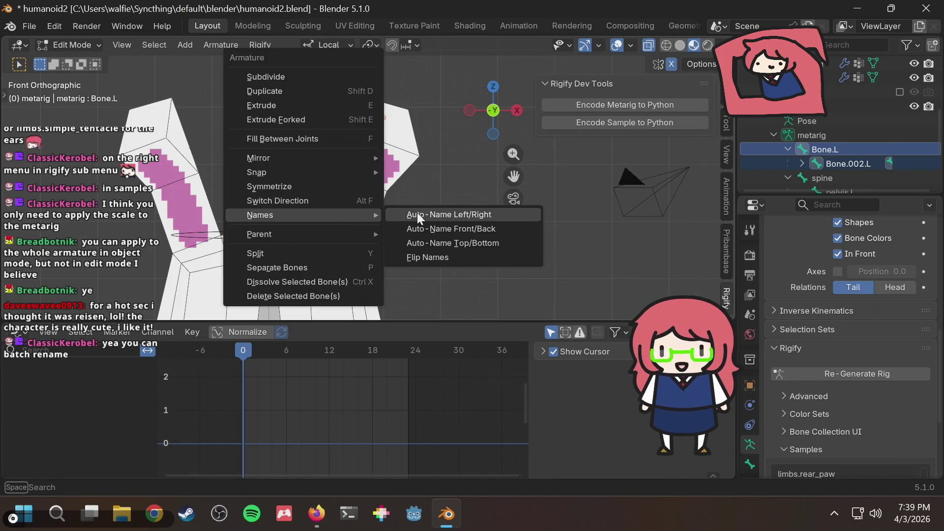
pyautogui.moveTo(268, 241)
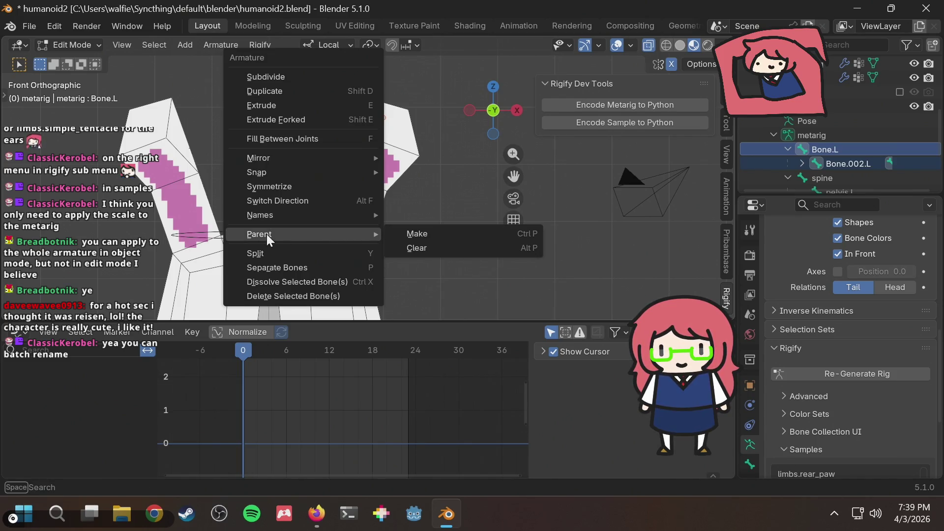
pyautogui.click(288, 138)
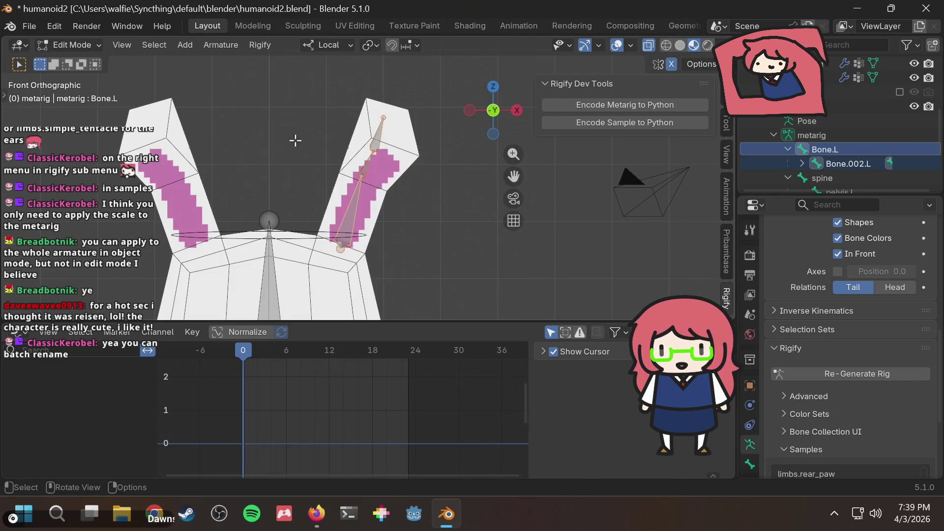
pyautogui.click(832, 147)
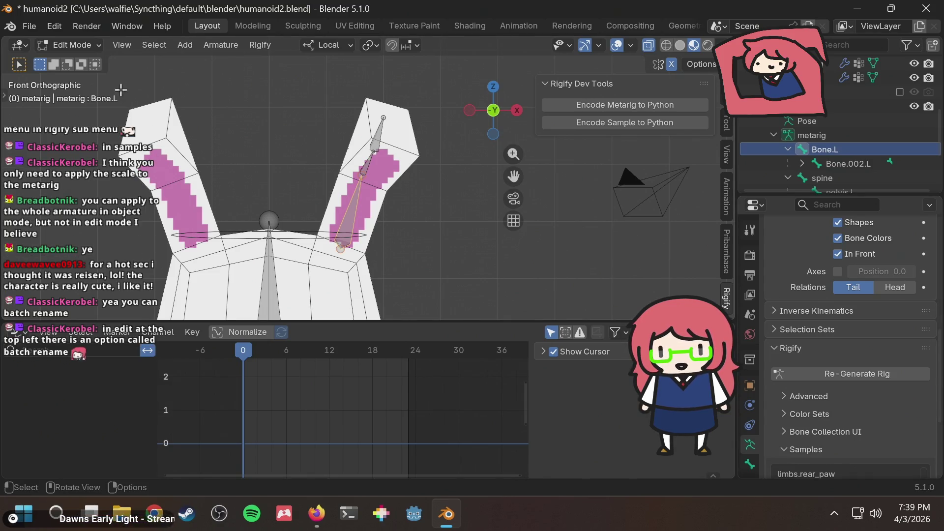
pyautogui.click(55, 22)
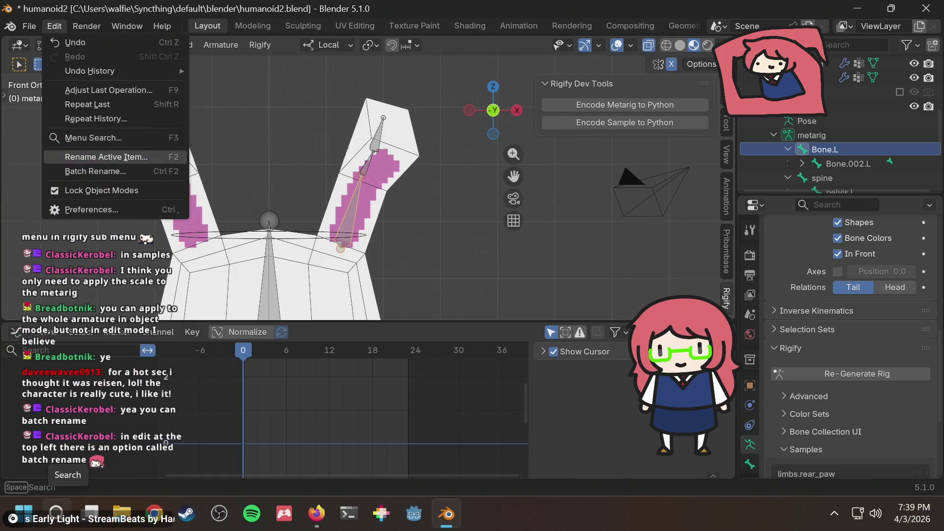
# - Start a Batch Rename on the selected ear bones and enter the Find text
pyautogui.click(358, 163)
pyautogui.click(368, 165)
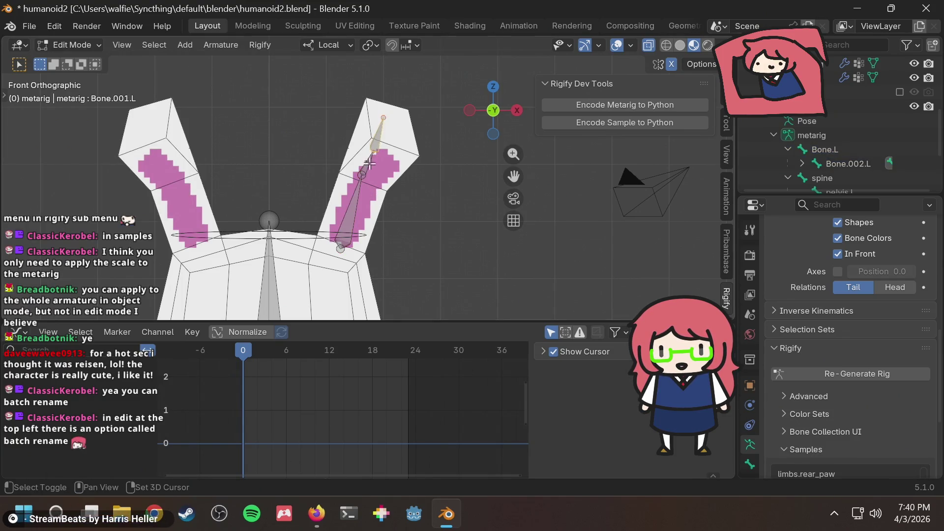
pyautogui.keyDown('shift'); pyautogui.click(354, 202); pyautogui.keyUp('shift')
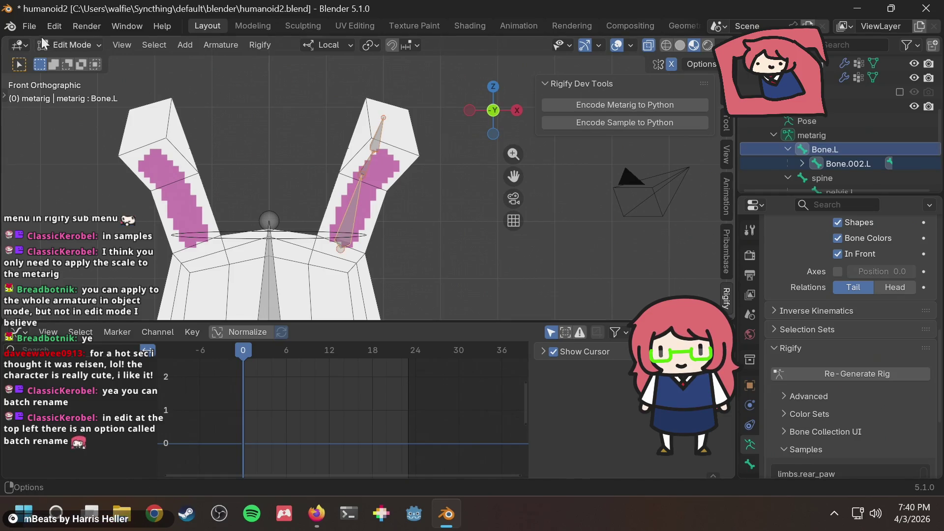
pyautogui.click(51, 24)
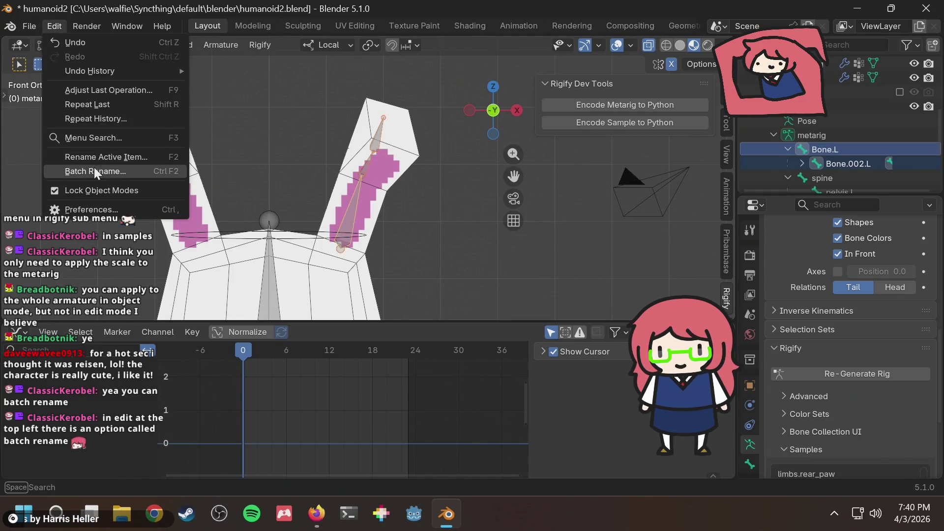
pyautogui.click(93, 167)
pyautogui.moveTo(122, 145)
pyautogui.mouseDown()
pyautogui.moveTo(297, 110)
pyautogui.moveTo(204, 79)
pyautogui.moveTo(213, 55)
pyautogui.mouseUp()
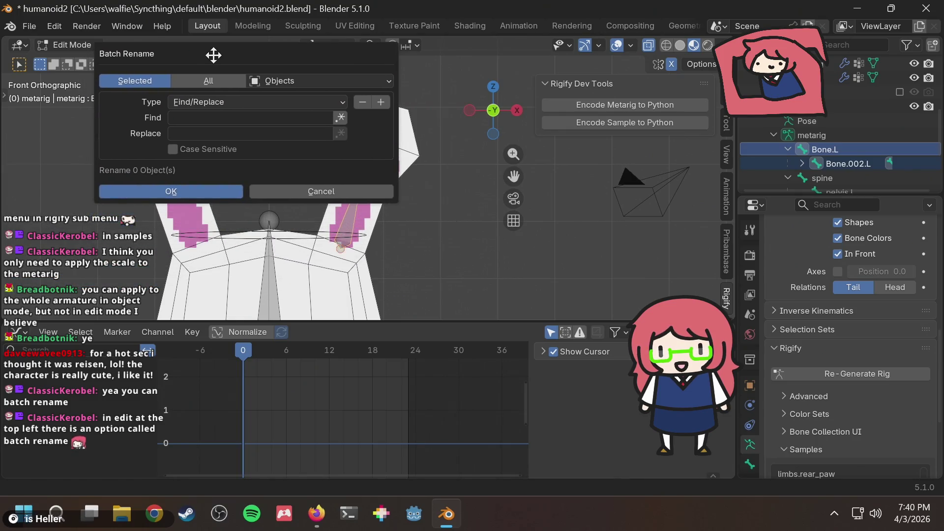
pyautogui.click(197, 118)
pyautogui.write('one')
pyautogui.press('Tab')
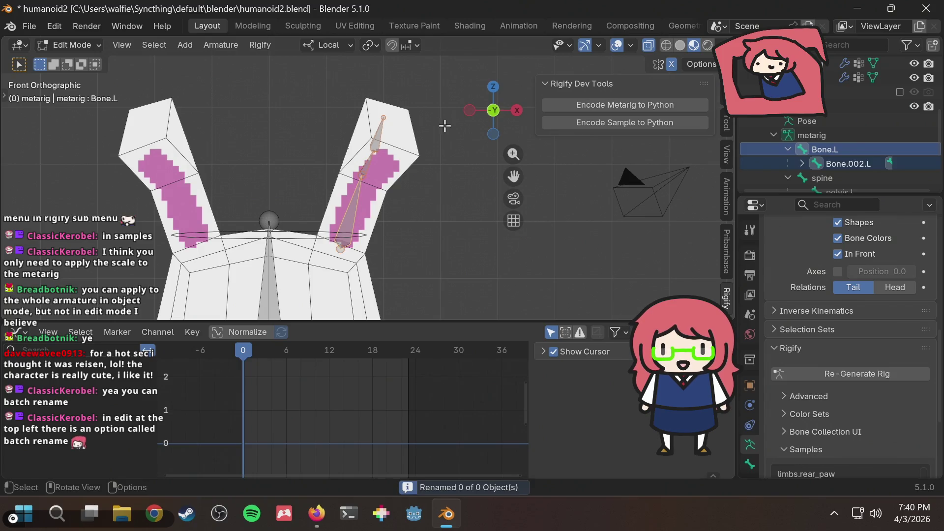
# - Select Bone.L, Bone.002.L and Bone.001.L together and reopen Batch Rename
pyautogui.click(802, 164)
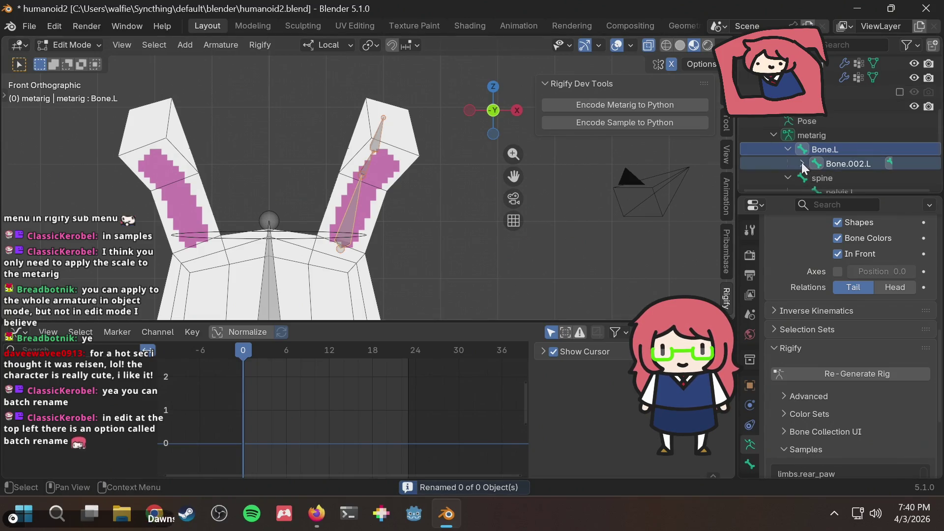
pyautogui.scroll(-2, 852, 158)
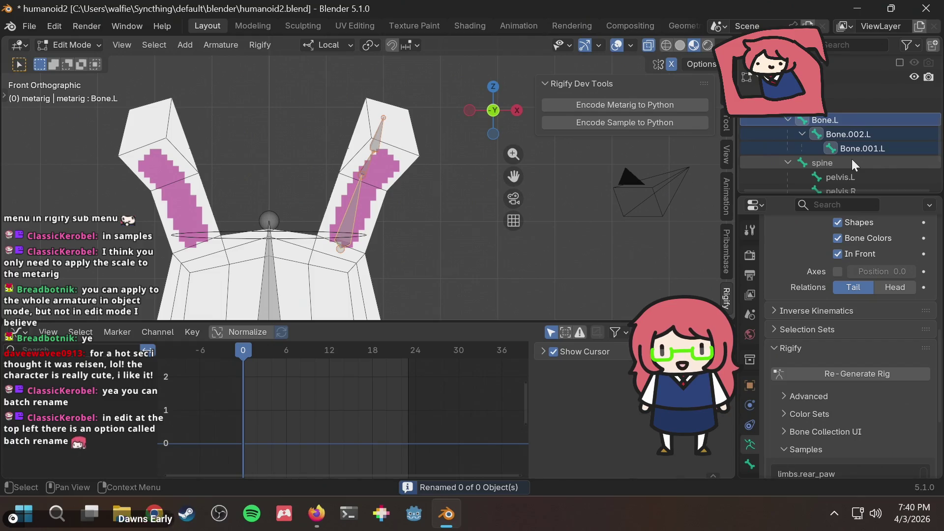
pyautogui.scroll(2, 852, 158)
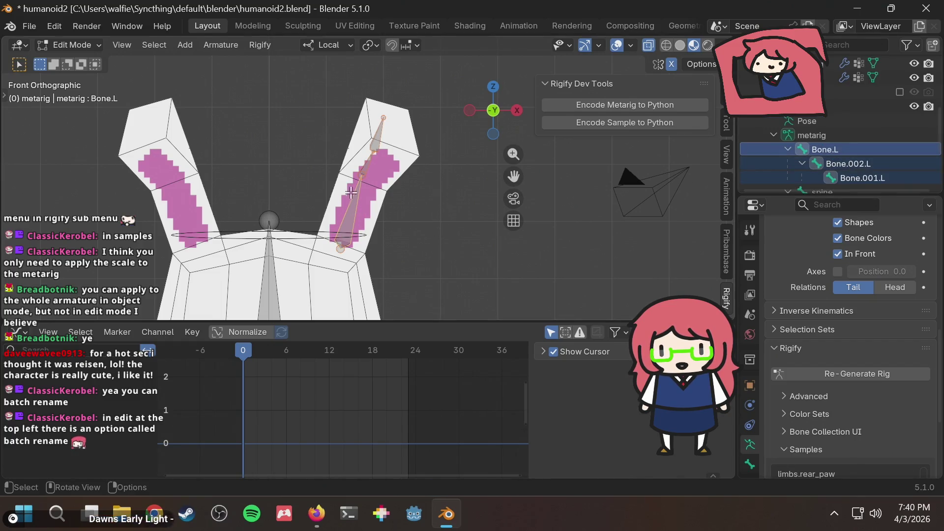
pyautogui.click(328, 162)
pyautogui.click(350, 208)
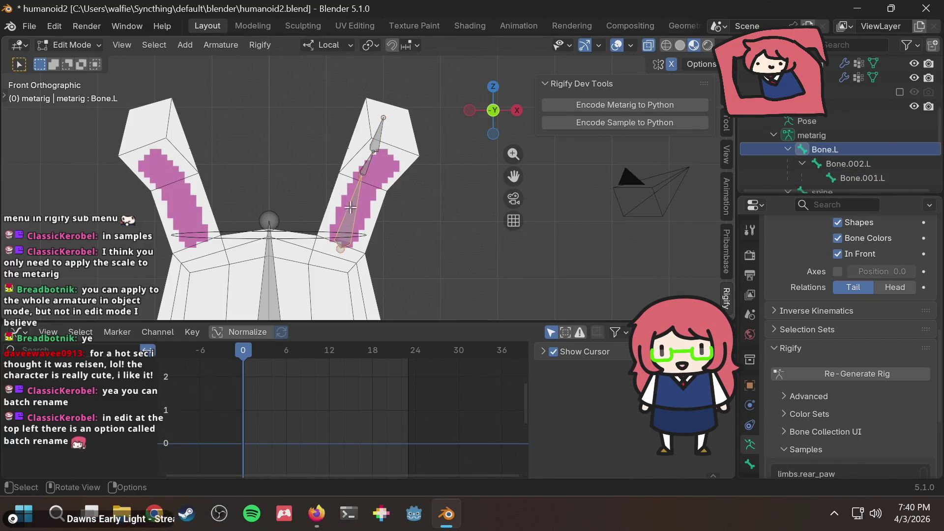
pyautogui.keyDown('shift'); pyautogui.click(366, 167); pyautogui.keyUp('shift')
pyautogui.keyDown('shift'); pyautogui.click(378, 136); pyautogui.keyUp('shift')
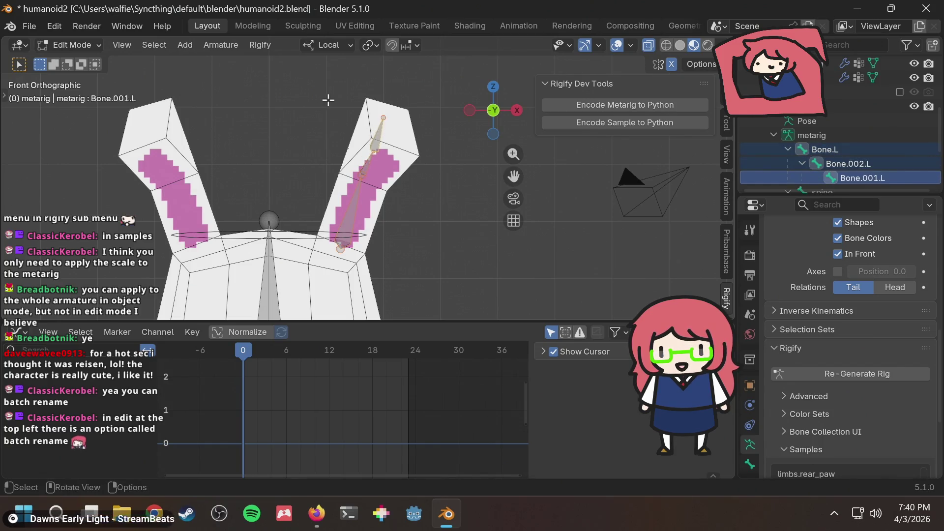
pyautogui.click(44, 25)
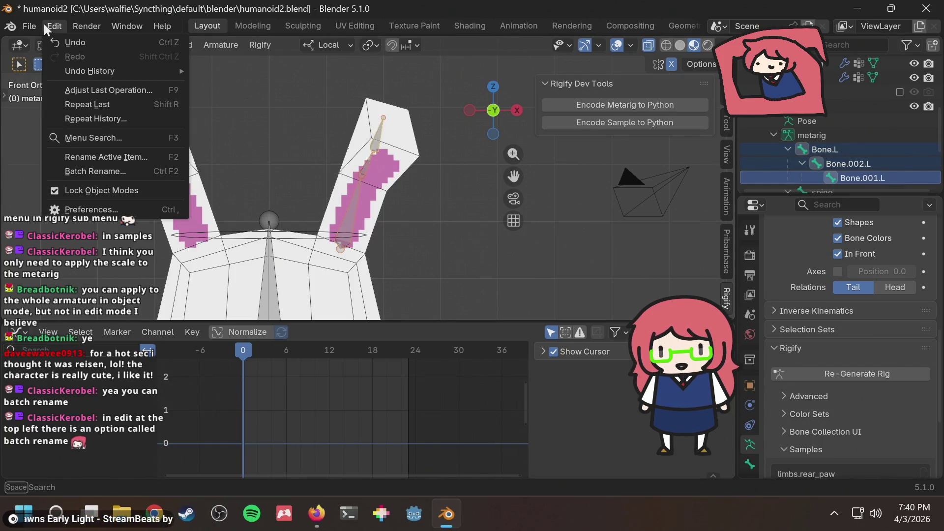
pyautogui.click(81, 168)
# - Batch-rename the three bones from 'Bone' to 'Ear' with the data type set to Bones
pyautogui.moveTo(173, 146); pyautogui.dragTo(287, 72)
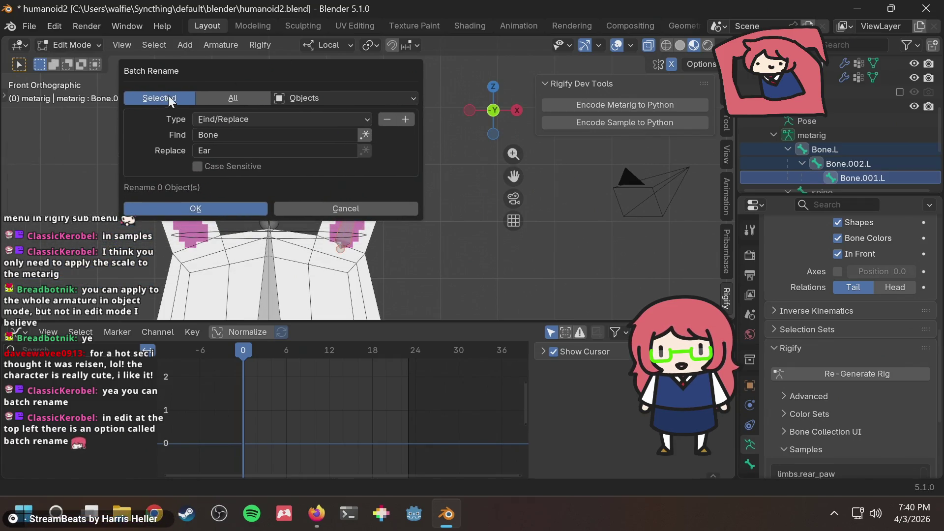
pyautogui.moveTo(260, 77); pyautogui.dragTo(209, 67)
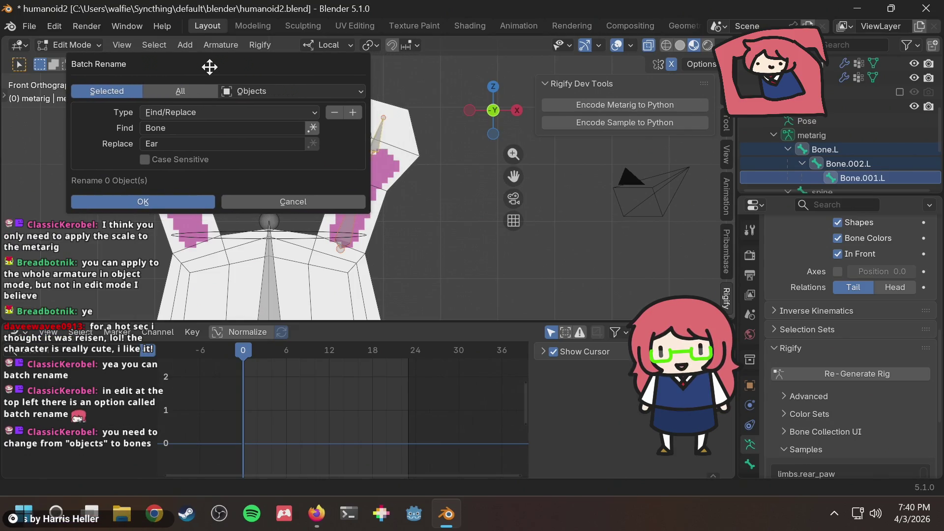
pyautogui.click(264, 90)
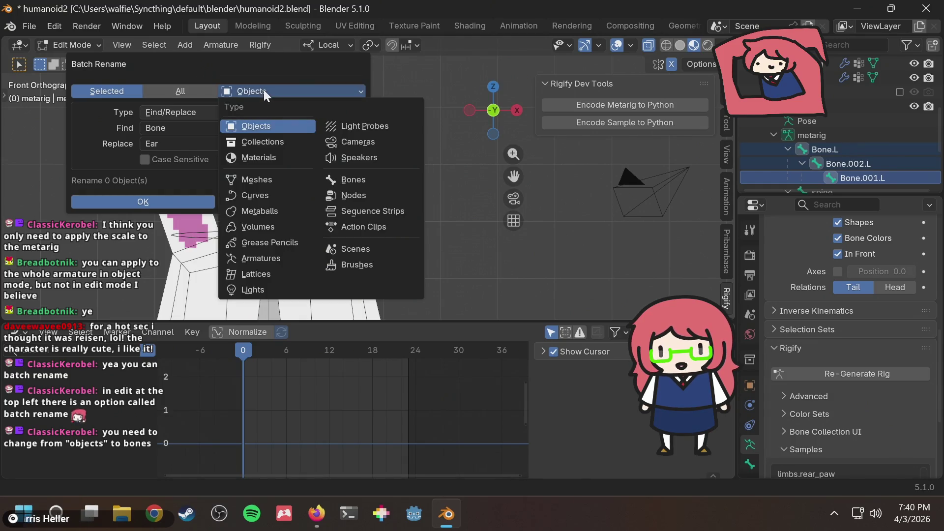
pyautogui.click(347, 179)
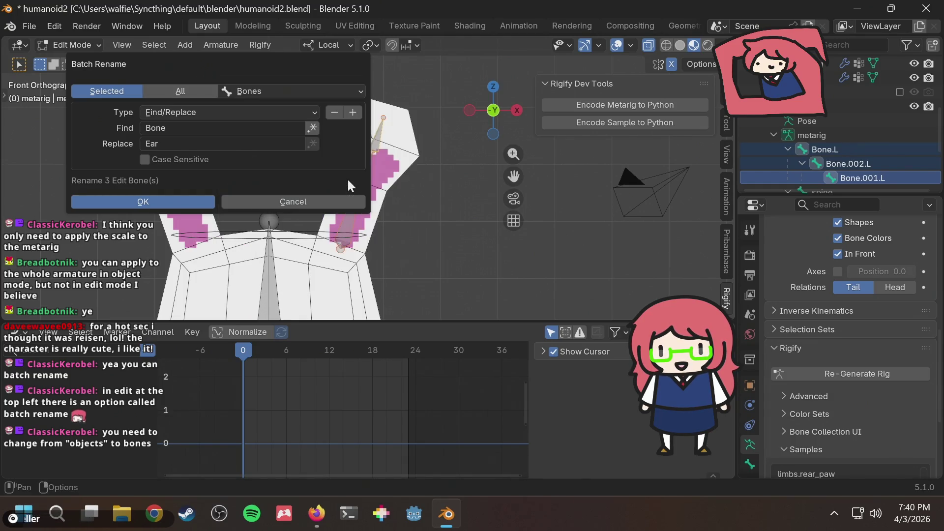
pyautogui.click(154, 201)
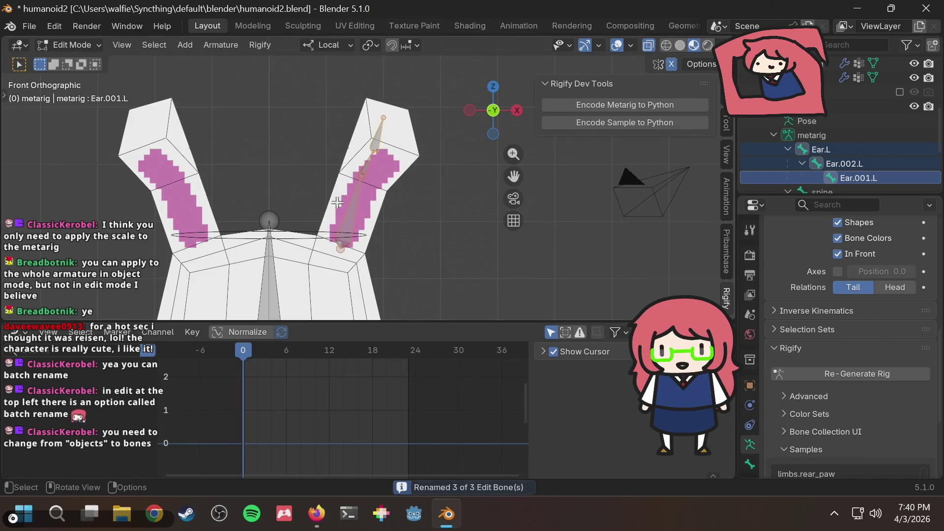
pyautogui.click(425, 243)
# - Save humanoid2.blend and select Ear.L, Ear.002.L and Ear.001.L in the viewport
pyautogui.hotkey('ctrl', 's')
pyautogui.click(349, 219)
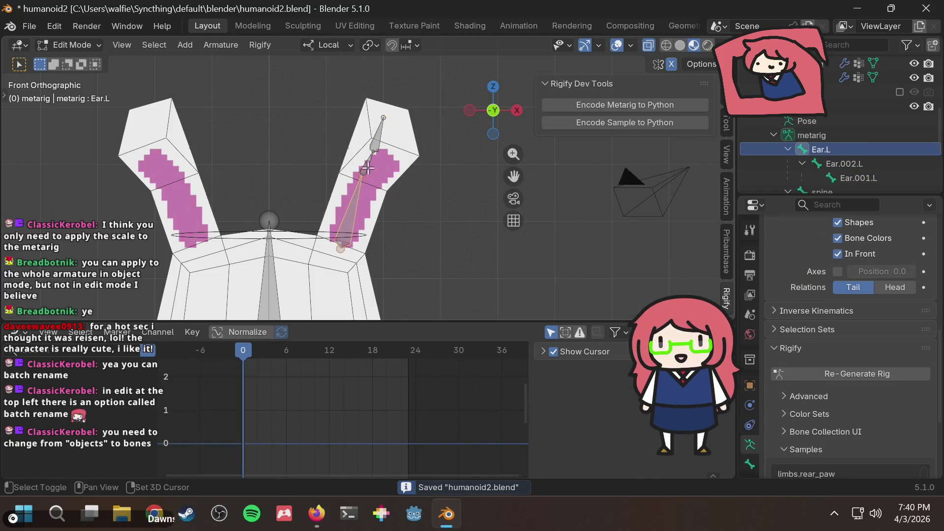
pyautogui.keyDown('shift'); pyautogui.click(365, 162); pyautogui.keyUp('shift')
pyautogui.keyDown('shift'); pyautogui.click(383, 132); pyautogui.keyUp('shift')
pyautogui.hotkey('ctrl', 'c')
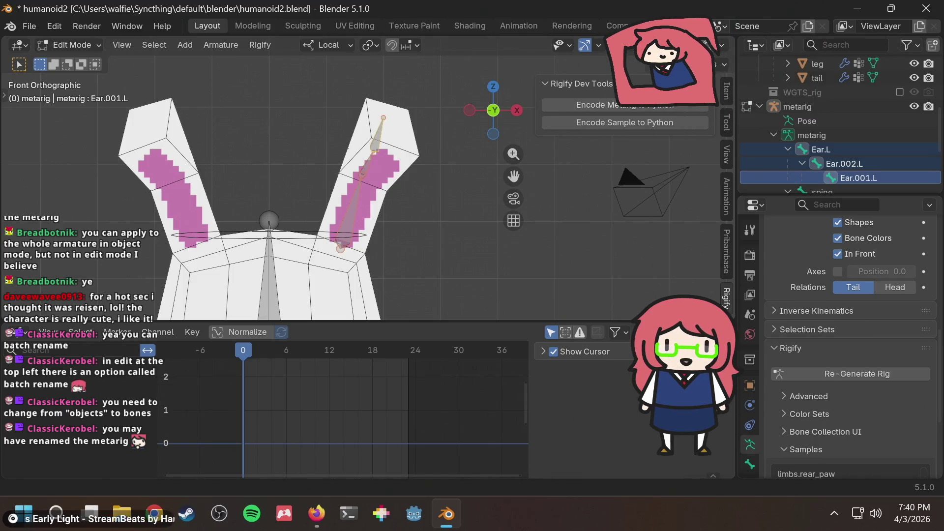
# - Select the range from Ear.L down to Ear.001.L in the Outliner
pyautogui.scroll(-5, 858, 107)
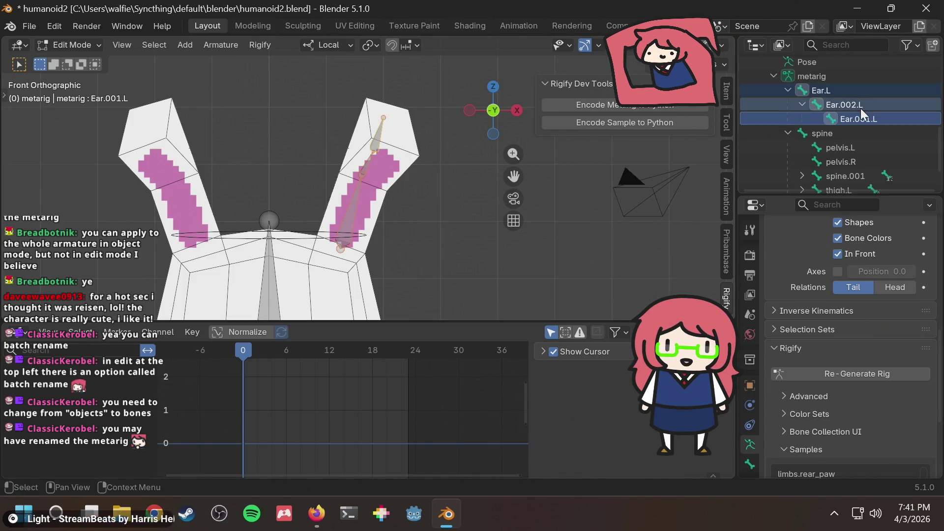
pyautogui.scroll(2, 862, 108)
pyautogui.scroll(-2, 819, 105)
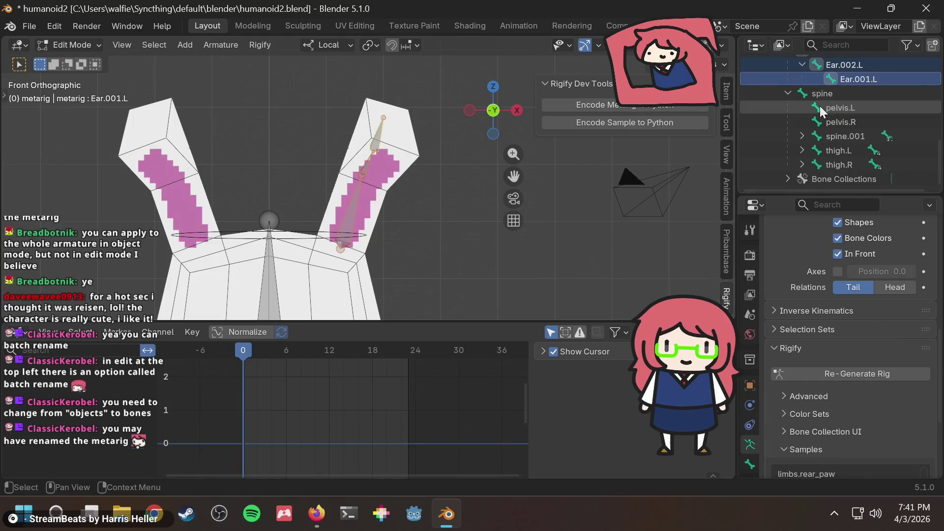
pyautogui.scroll(2, 815, 128)
pyautogui.scroll(2, 848, 126)
pyautogui.scroll(-2, 848, 126)
pyautogui.scroll(-2, 849, 129)
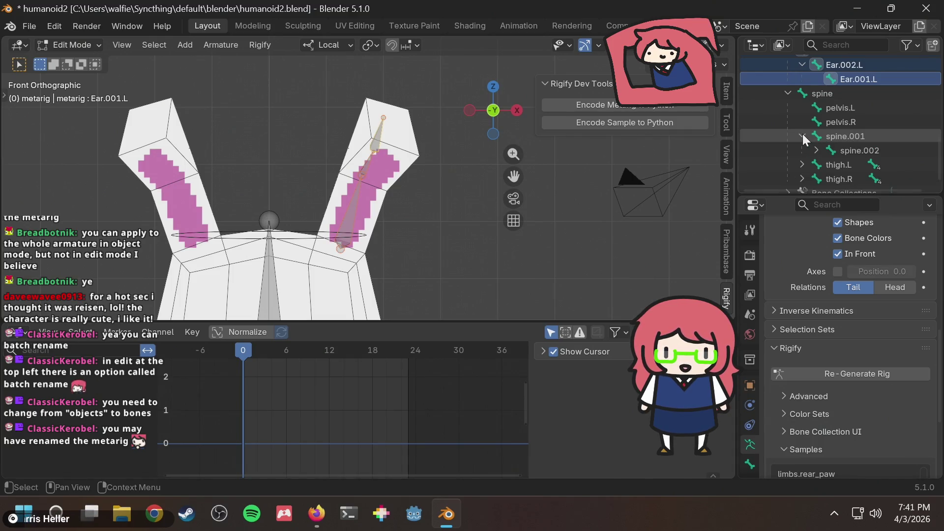
pyautogui.scroll(4, 803, 134)
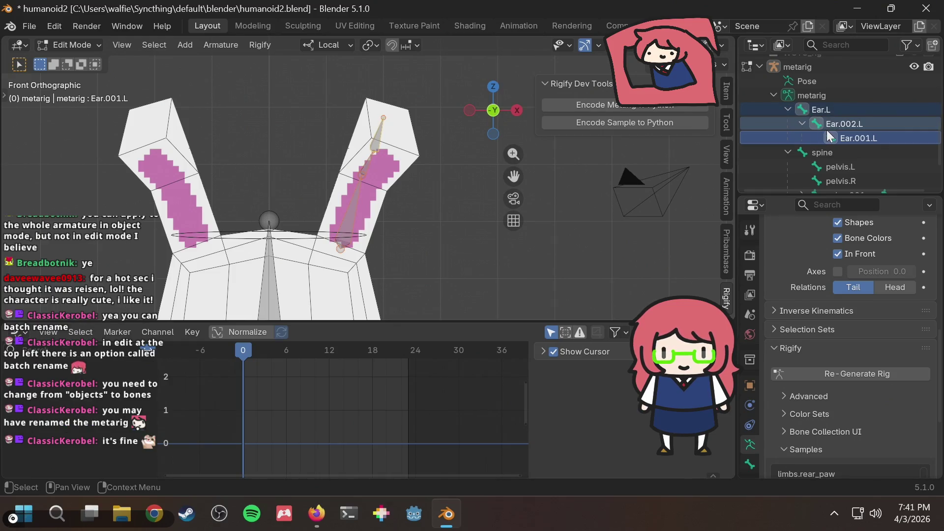
pyautogui.click(833, 108)
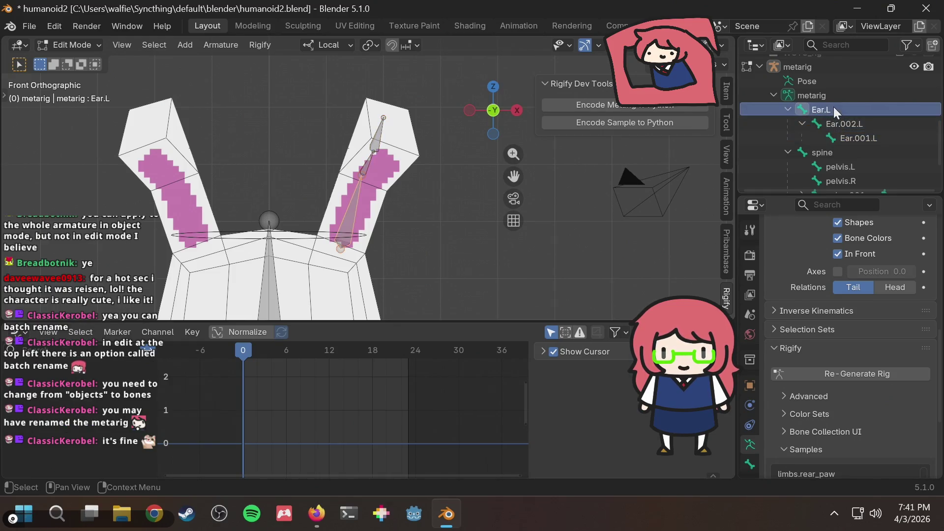
pyautogui.keyDown('shift'); pyautogui.click(856, 139); pyautogui.keyUp('shift')
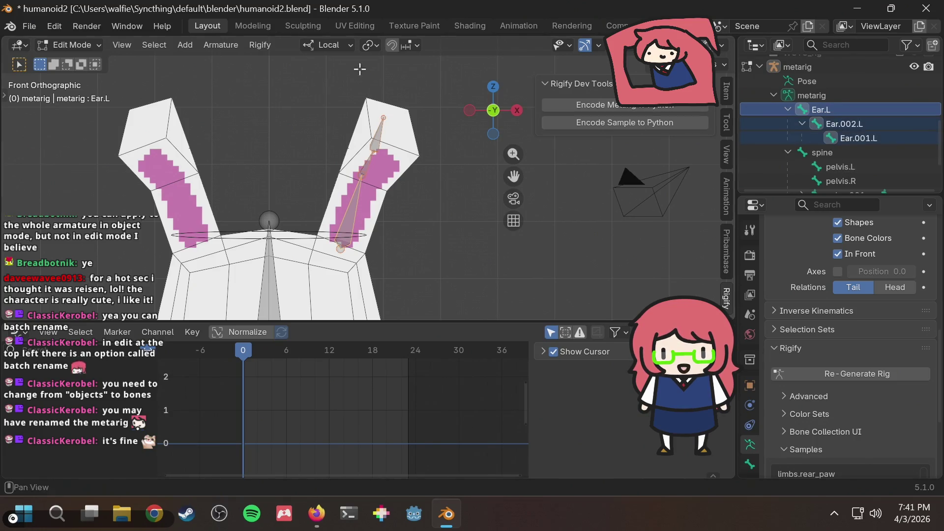
pyautogui.click(97, 30)
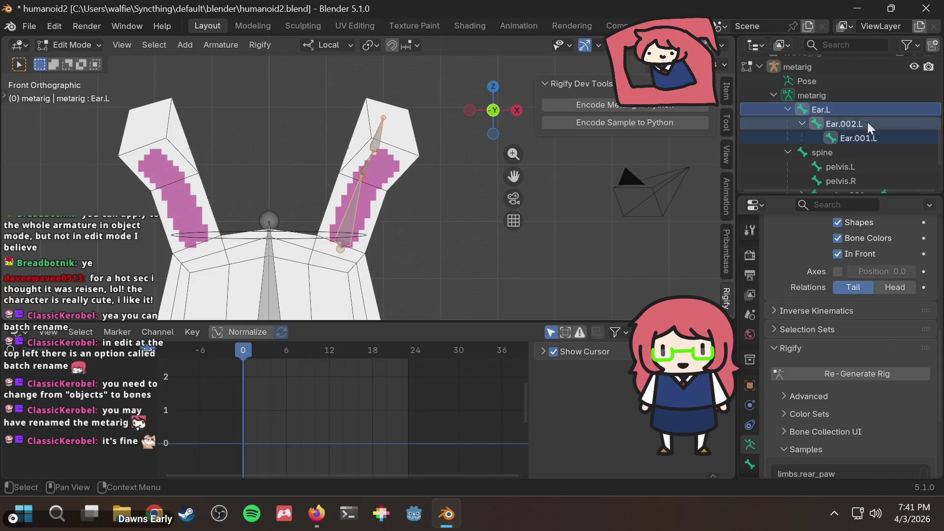
# - Reselect Ear.001.L, Ear.L and Ear.002.L in the Outliner and open the Edit menu
pyautogui.scroll(-3, 869, 125)
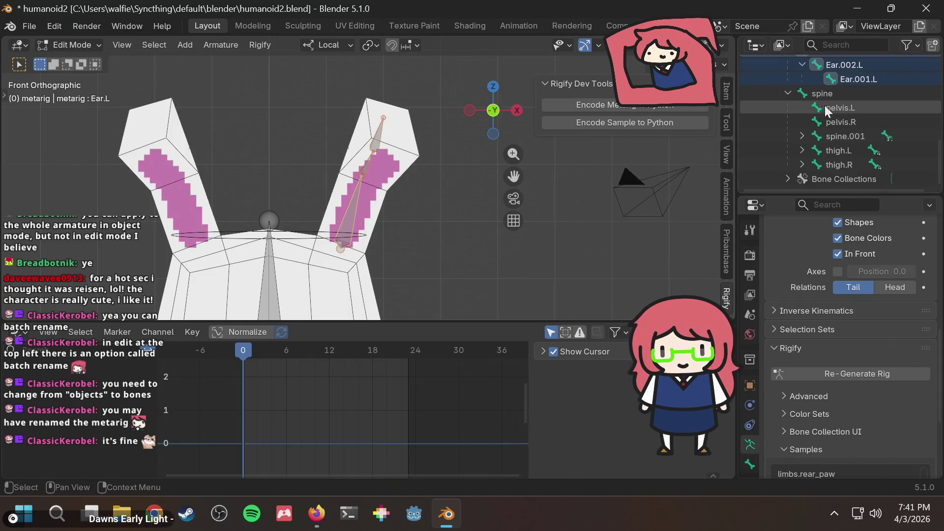
pyautogui.click(804, 137)
pyautogui.click(804, 136)
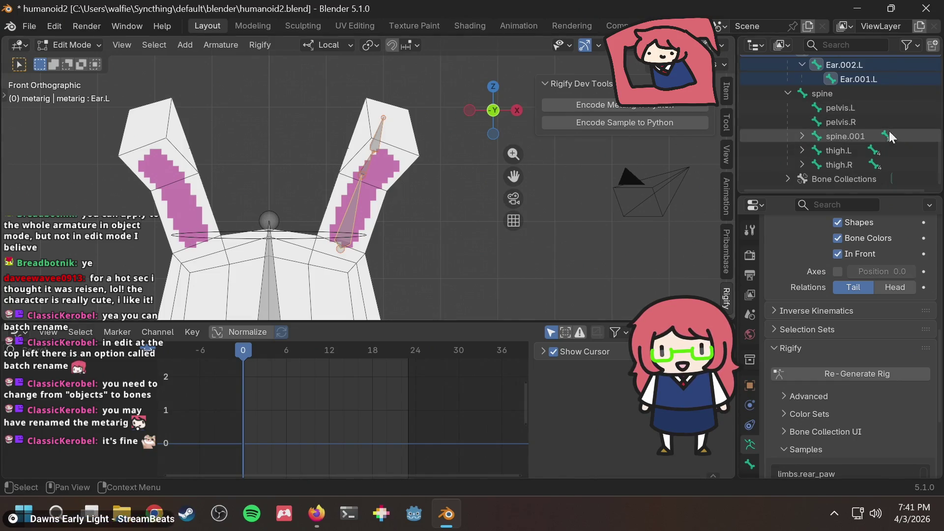
pyautogui.scroll(2, 865, 129)
pyautogui.click(841, 106)
pyautogui.keyDown('shift'); pyautogui.click(823, 80); pyautogui.keyUp('shift')
pyautogui.click(49, 23)
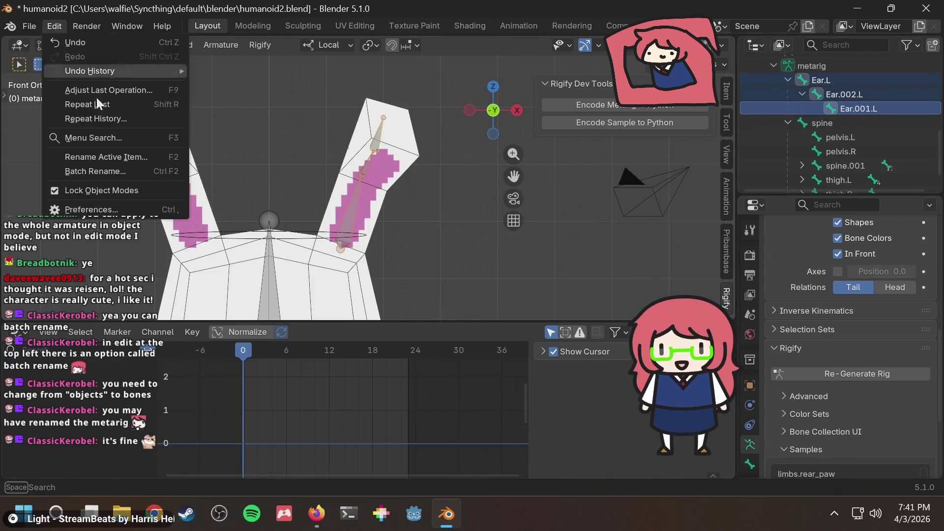
# - Batch rename the selected bones, replacing 'Ear' with 'ear' to get ear.L, ear.002.L and ear.001.L
pyautogui.click(102, 170)
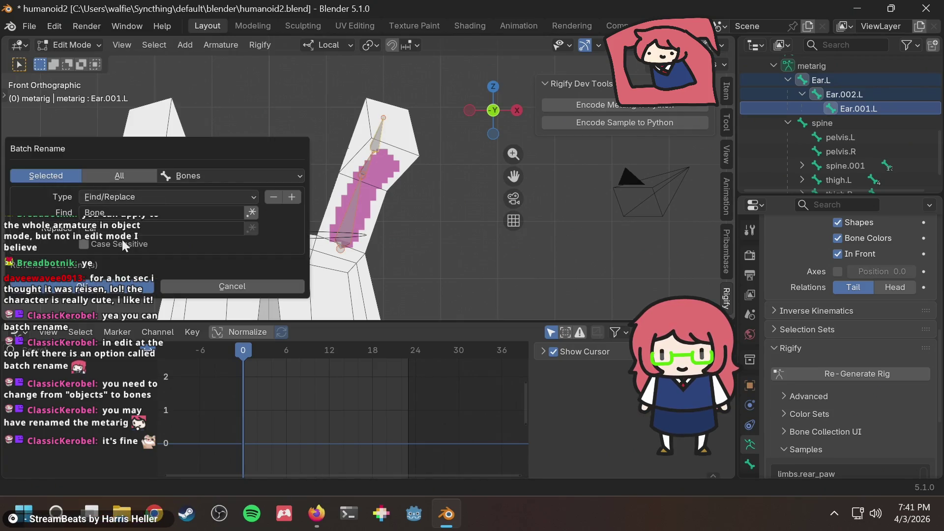
pyautogui.moveTo(251, 148); pyautogui.dragTo(309, 89)
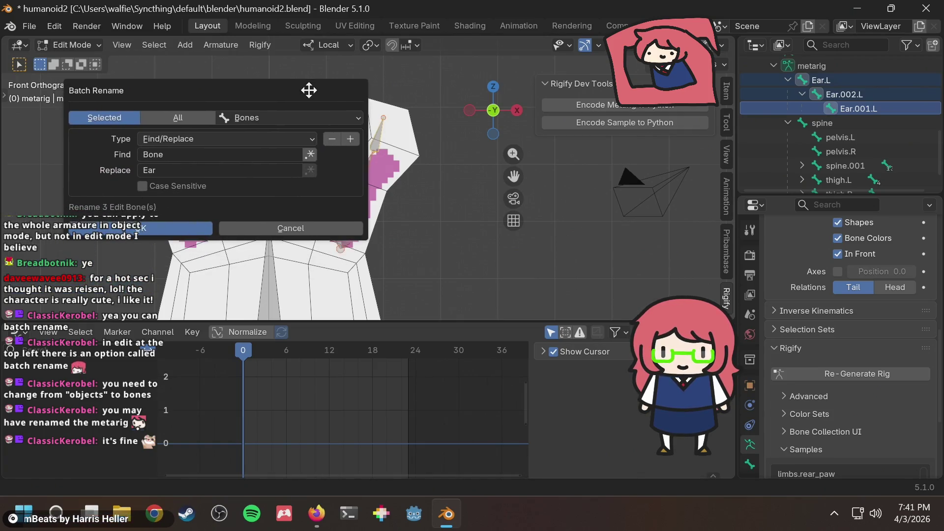
pyautogui.click(180, 156)
pyautogui.write('Ear')
pyautogui.press('Tab')
pyautogui.write('ear')
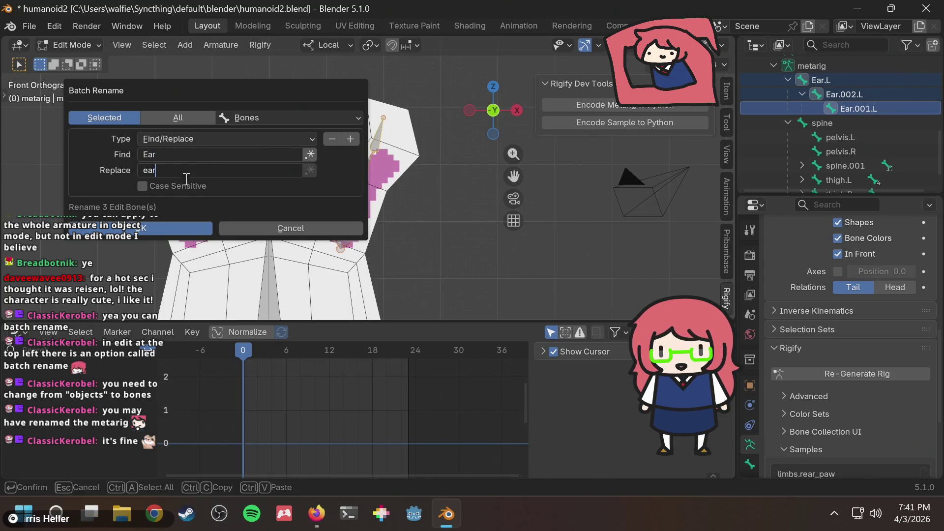
pyautogui.click(182, 223)
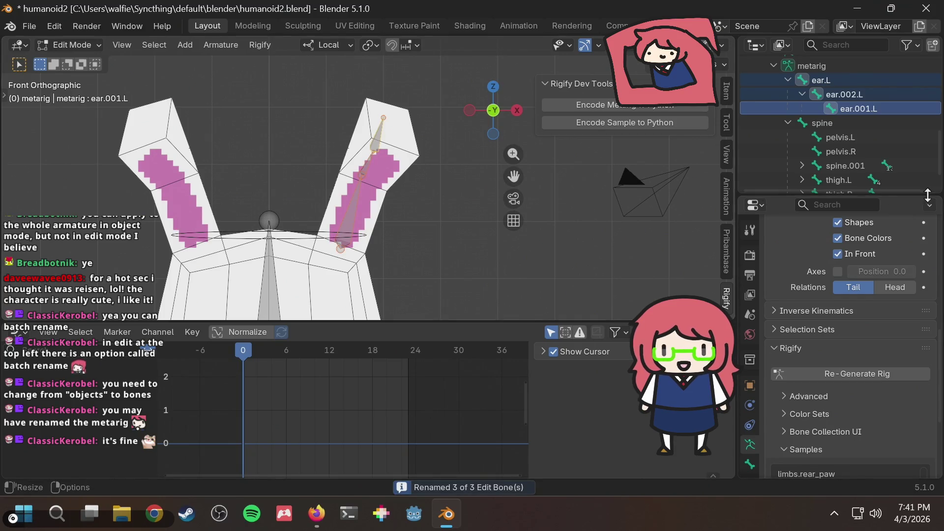
pyautogui.scroll(-2, 858, 123)
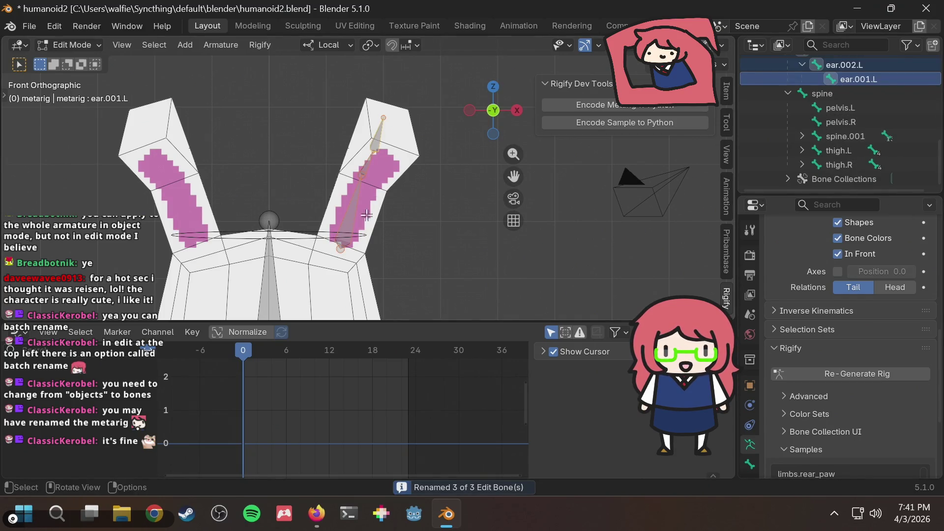
# - Expand the Outliner spine chain from spine.001 down to spine.006, then select ear.L above it
pyautogui.click(271, 221)
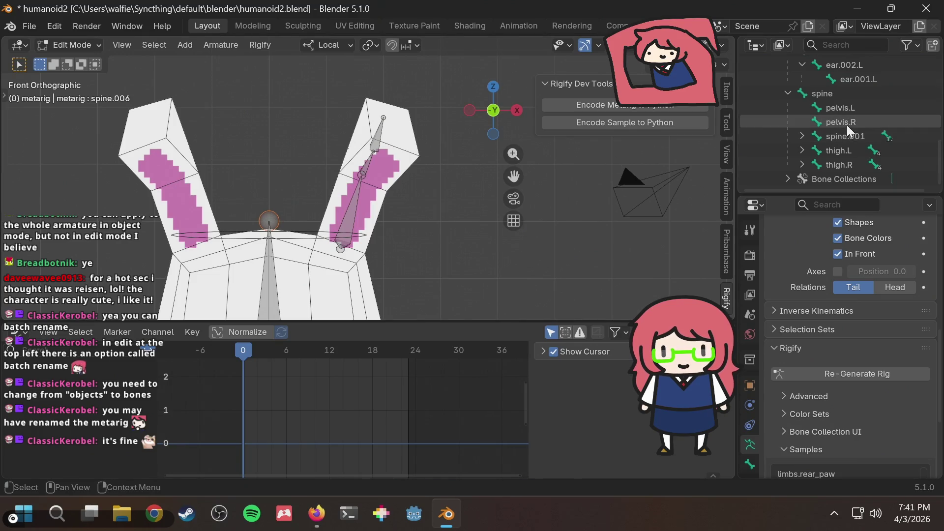
pyautogui.click(802, 137)
pyautogui.click(817, 149)
pyautogui.click(829, 165)
pyautogui.scroll(-3, 836, 162)
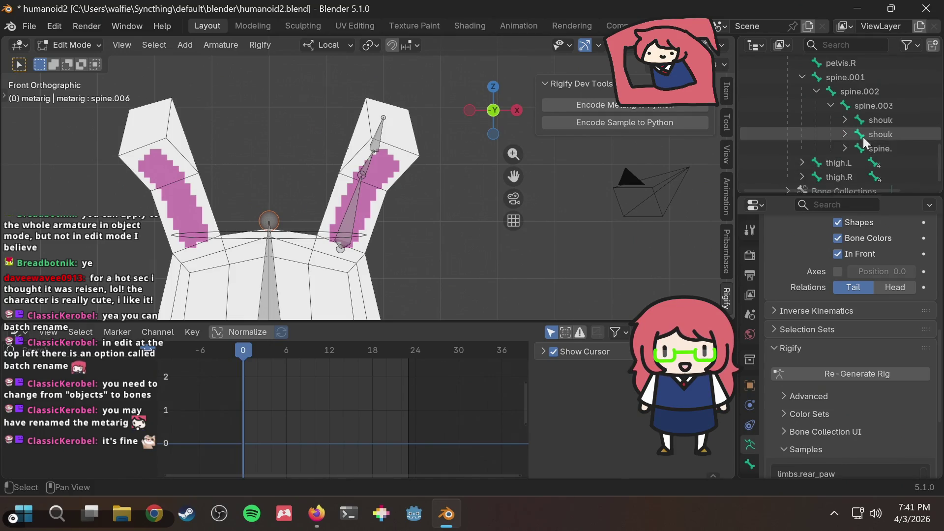
pyautogui.scroll(-1, 863, 137)
pyautogui.click(845, 137)
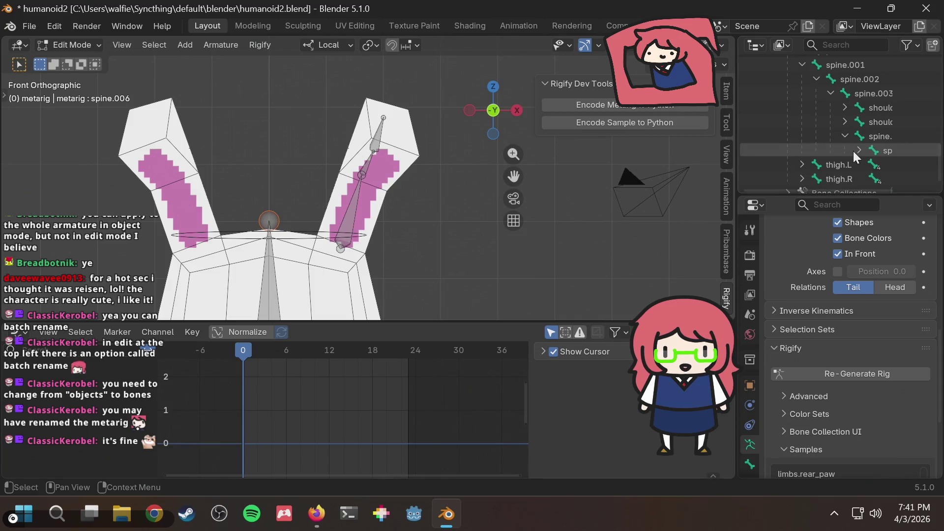
pyautogui.moveTo(850, 188); pyautogui.dragTo(898, 181)
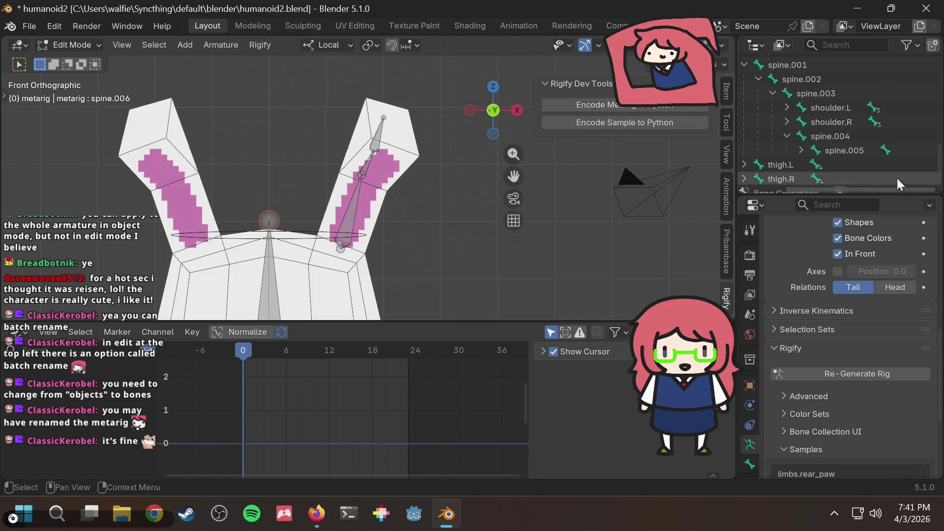
pyautogui.click(801, 149)
pyautogui.click(851, 163)
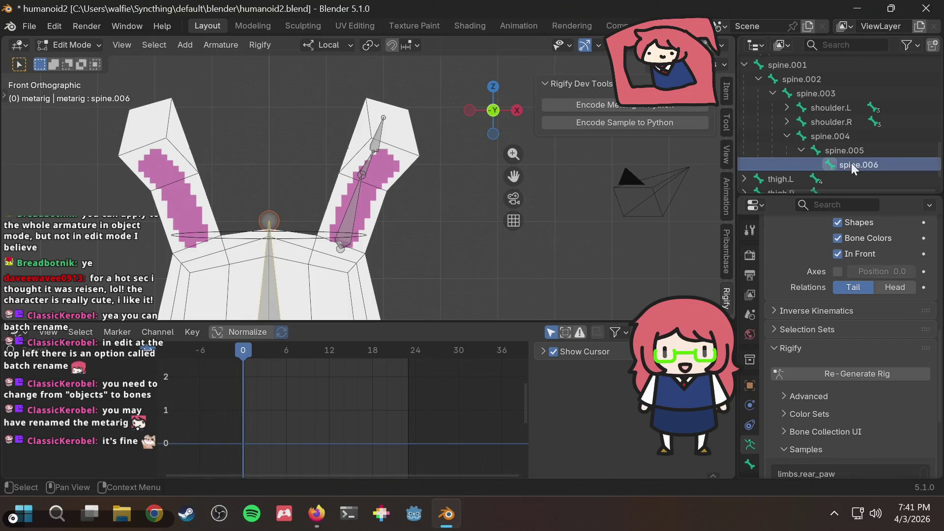
pyautogui.scroll(5, 847, 146)
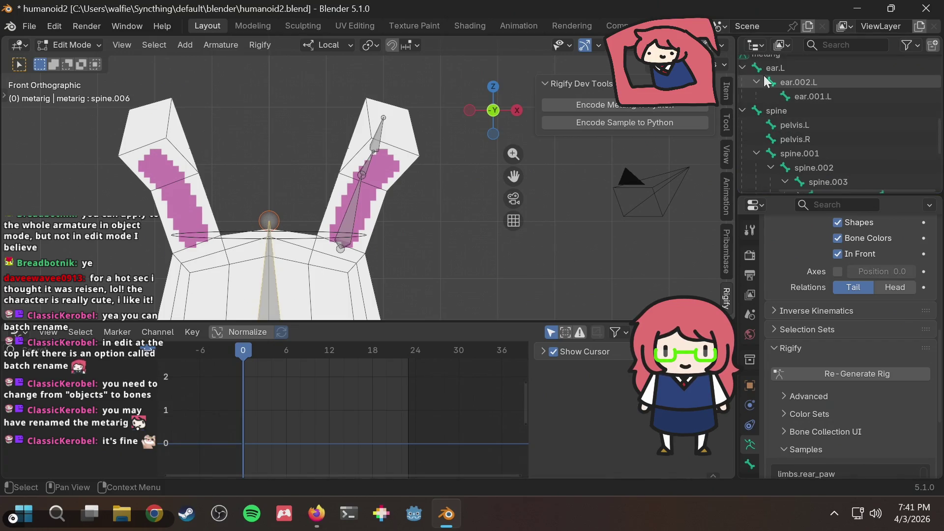
pyautogui.click(775, 72)
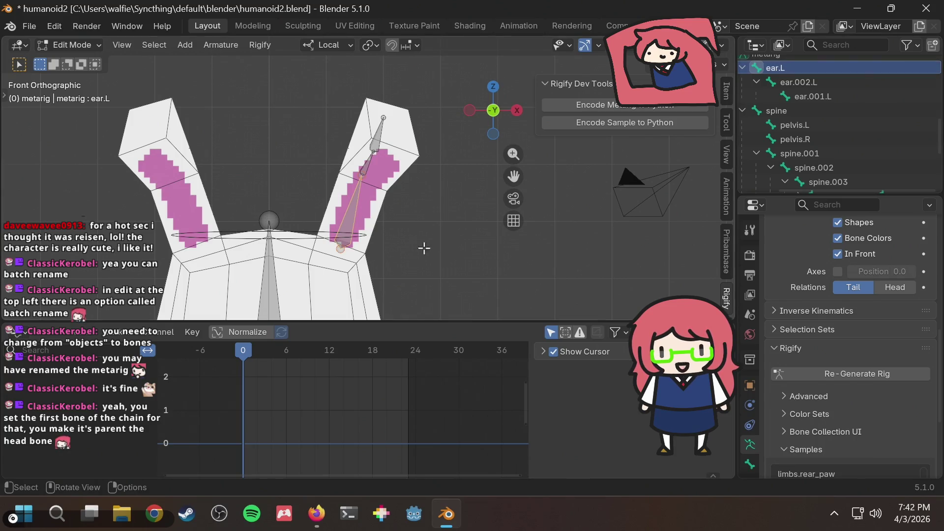
# - Parent the ear.L bone to the head bone spine.006 with Keep Offset
pyautogui.click(343, 229)
pyautogui.click(342, 230)
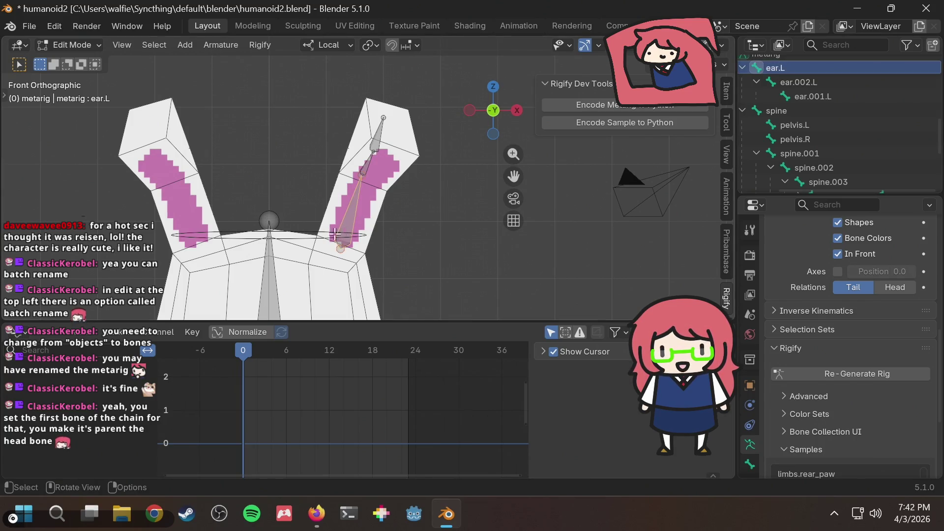
pyautogui.click(268, 258)
pyautogui.rightClick(268, 258)
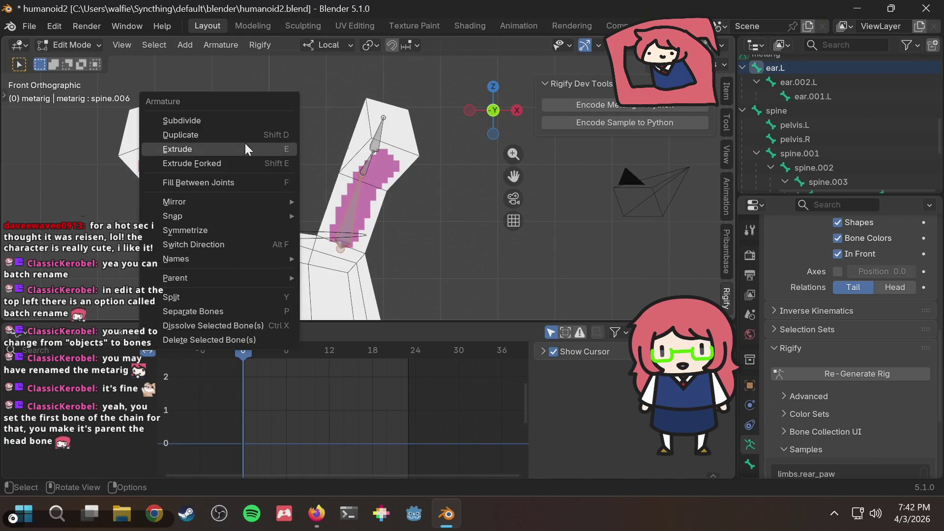
pyautogui.moveTo(233, 278)
pyautogui.click(324, 278)
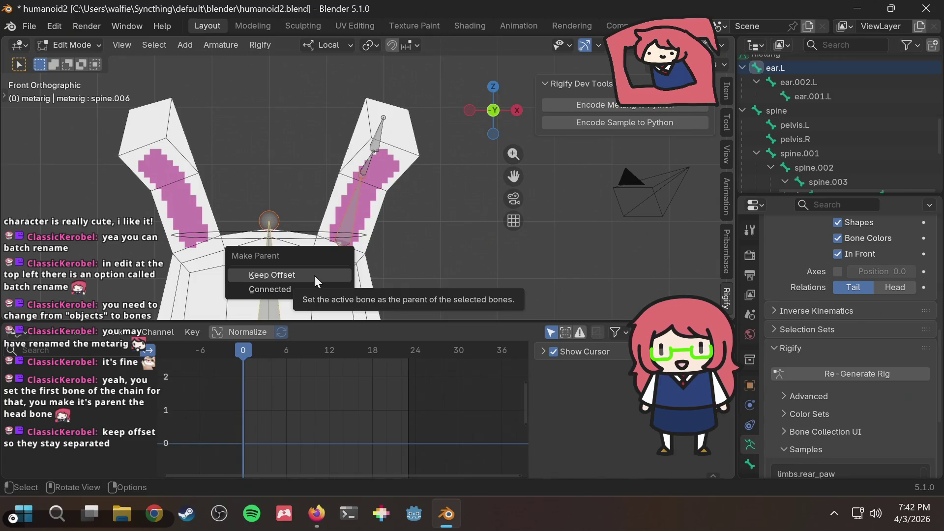
pyautogui.click(314, 276)
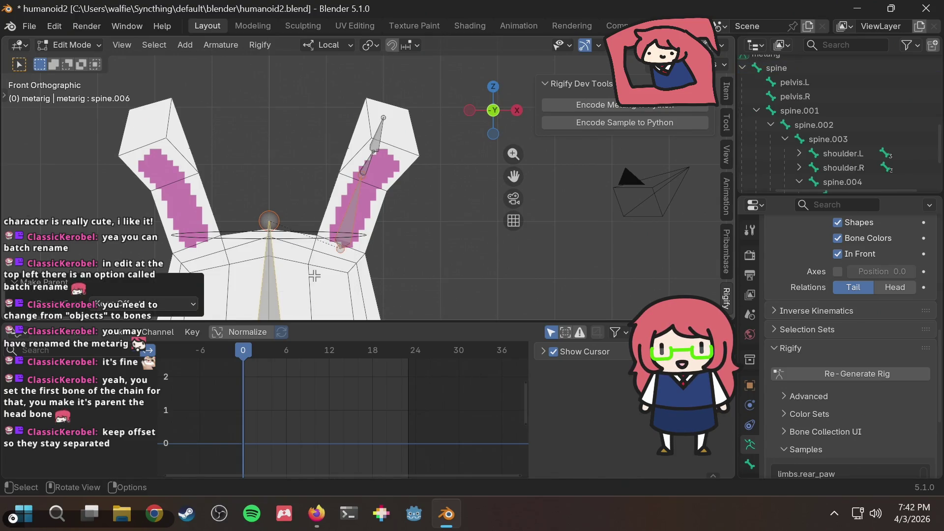
# - Expand spine.006 in the Outliner to confirm the ear chain beneath it and select ear.L
pyautogui.scroll(-3, 905, 109)
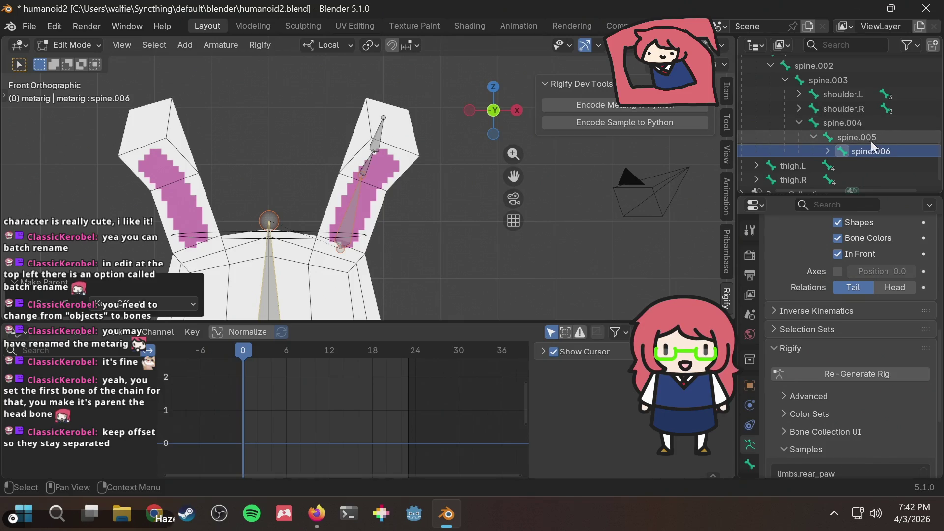
pyautogui.click(828, 151)
pyautogui.scroll(-2, 862, 152)
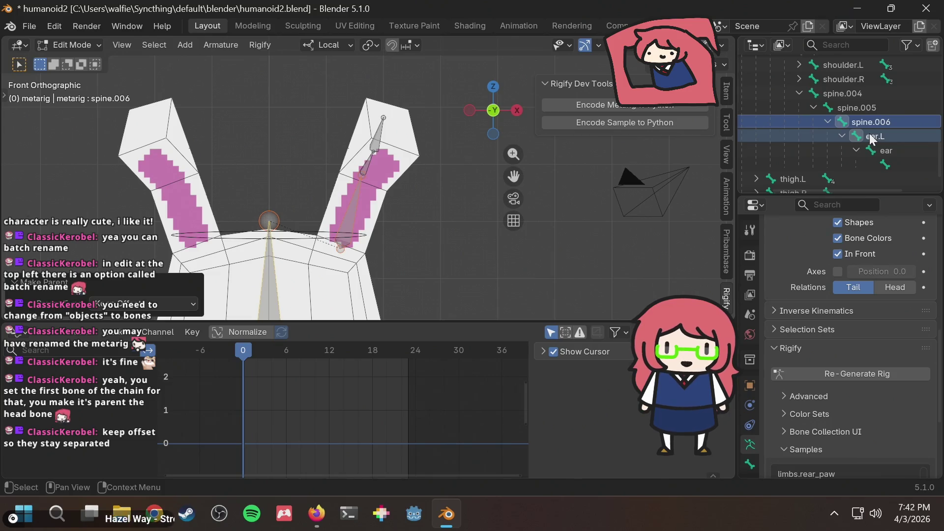
pyautogui.moveTo(871, 185); pyautogui.dragTo(908, 176)
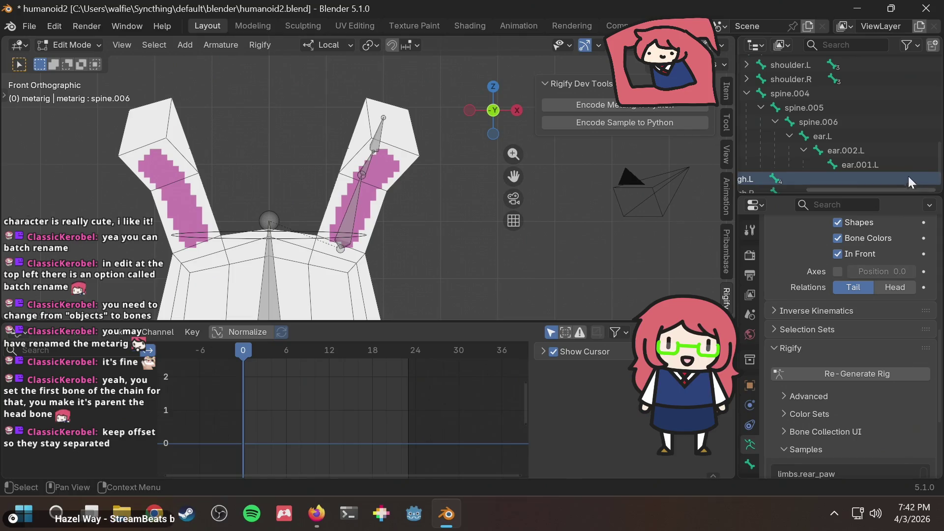
pyautogui.click(824, 135)
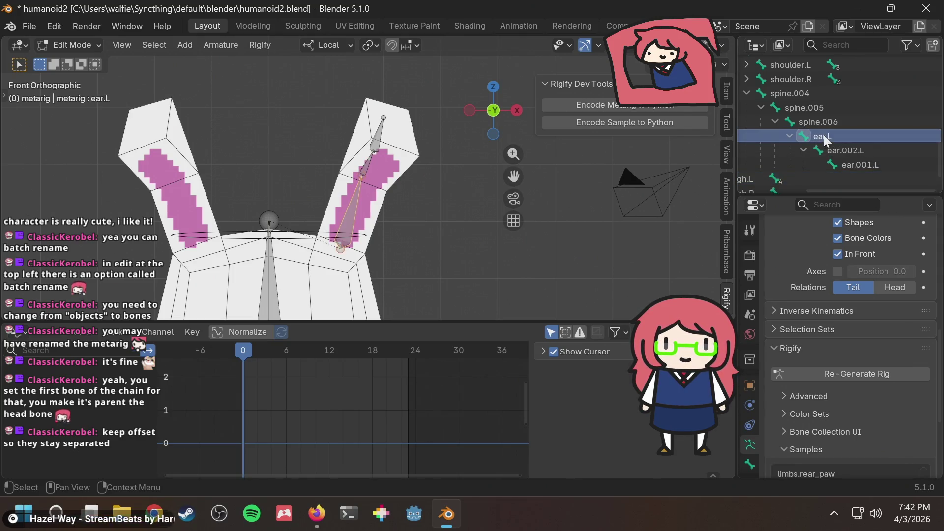
# - Symmetrize ear.L, ear.002.L and ear.001.L to create the ear.R chain, then save humanoid2.blend
pyautogui.rightClick(824, 136)
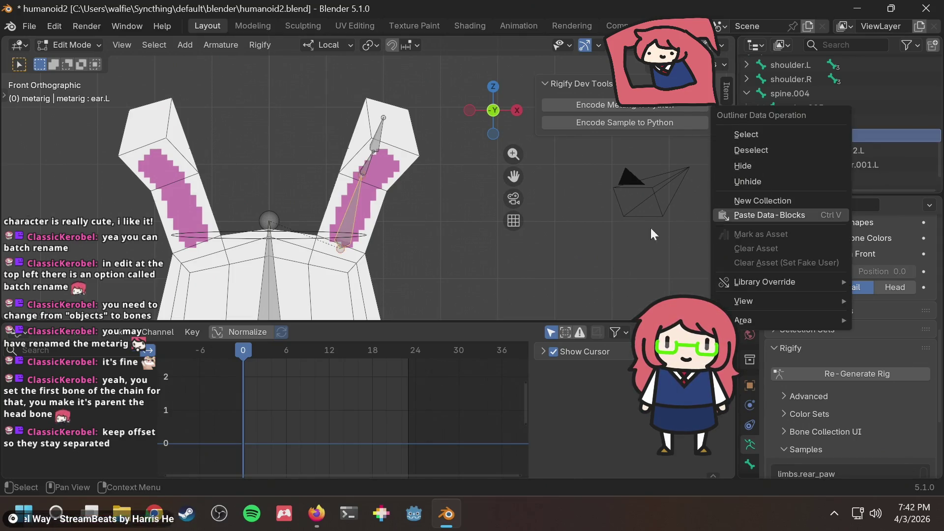
pyautogui.keyDown('shift'); pyautogui.click(367, 162); pyautogui.keyUp('shift')
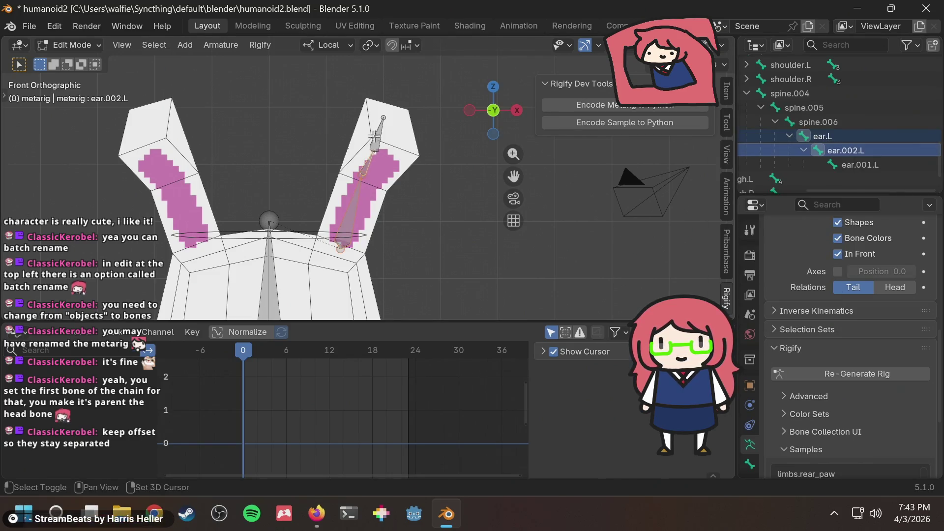
pyautogui.keyDown('shift'); pyautogui.click(379, 133); pyautogui.keyUp('shift')
pyautogui.rightClick(378, 133)
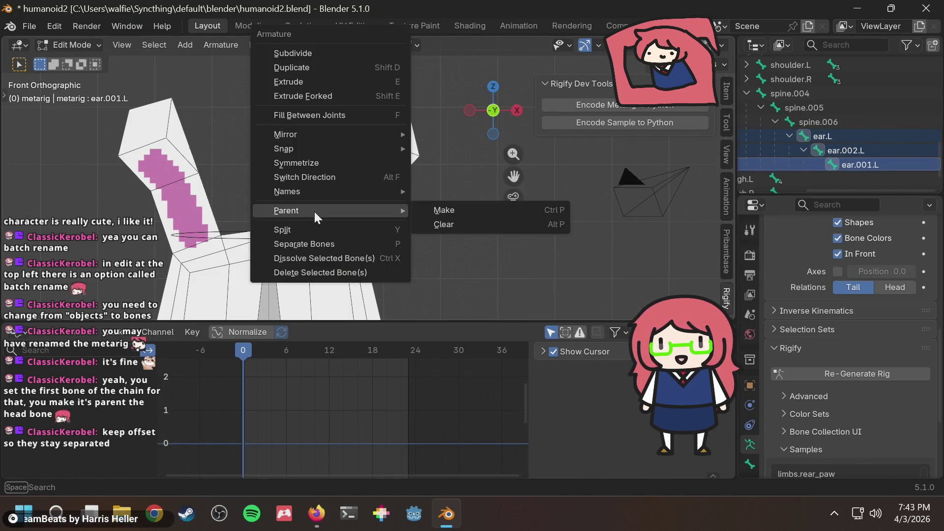
pyautogui.click(336, 160)
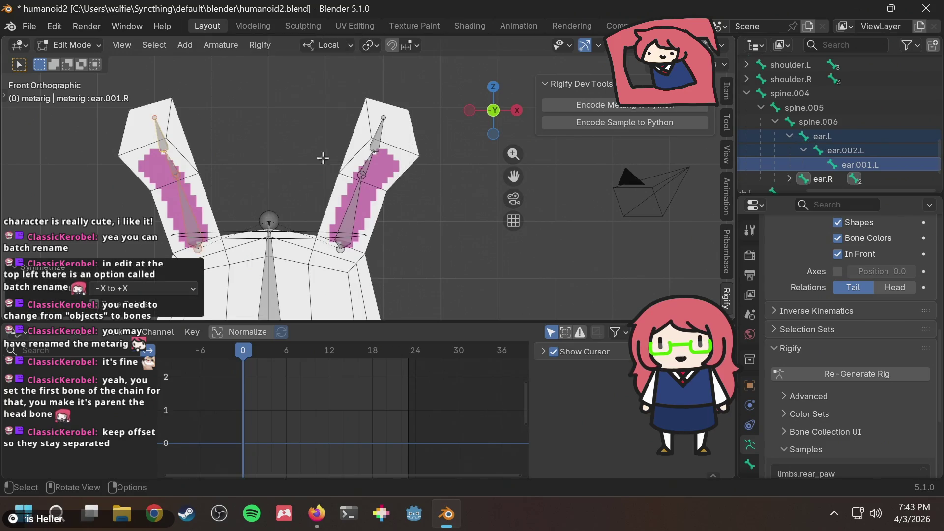
pyautogui.click(266, 146)
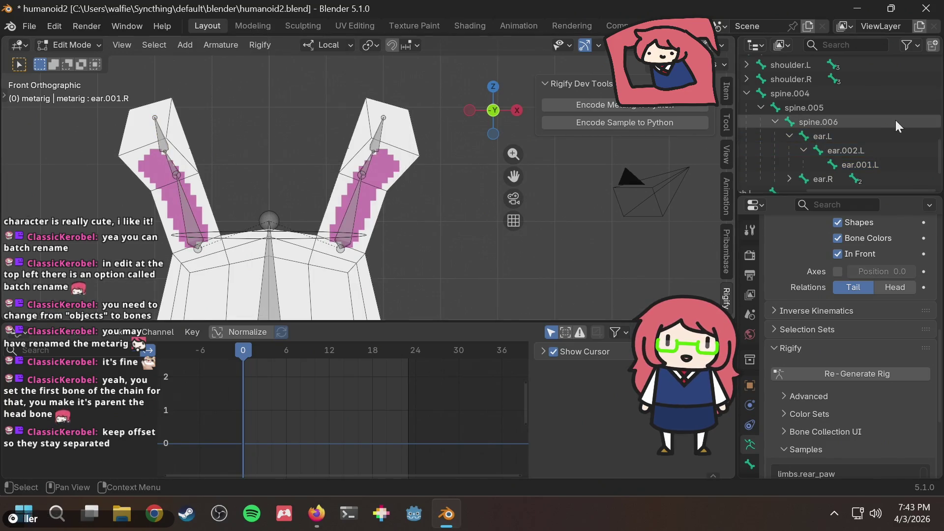
pyautogui.hotkey('ctrl', 's')
pyautogui.moveTo(299, 159)
pyautogui.mouseDown(button='middle')
pyautogui.moveTo(423, 145)
pyautogui.moveTo(297, 143)
pyautogui.moveTo(333, 158)
pyautogui.mouseUp(button='middle')
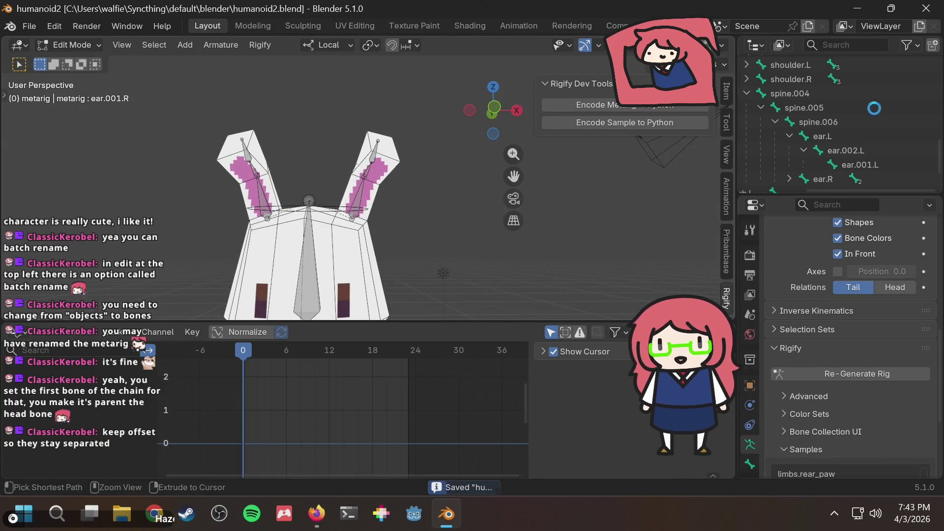
# - Re-generate the Rigify rig from the updated metarig, play the animation, then return to the metarig
pyautogui.click(833, 371)
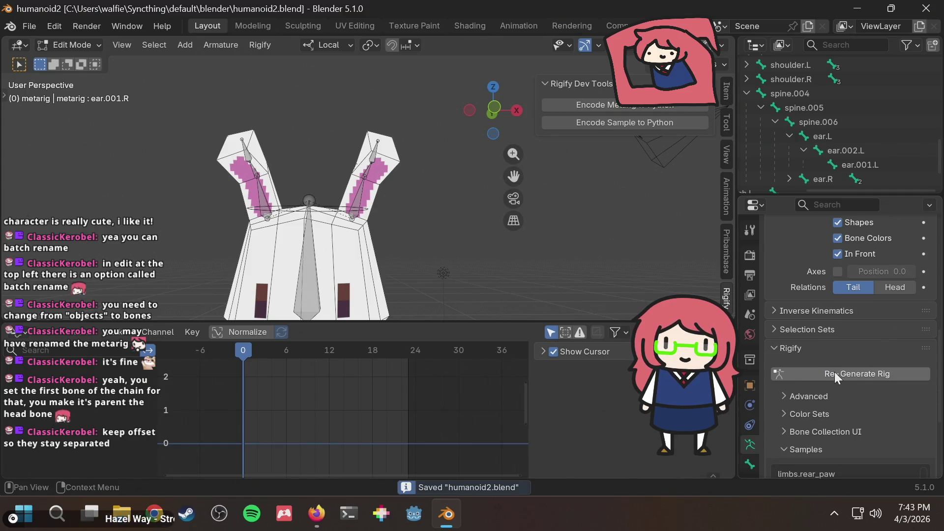
pyautogui.hotkey('shift', 'c')
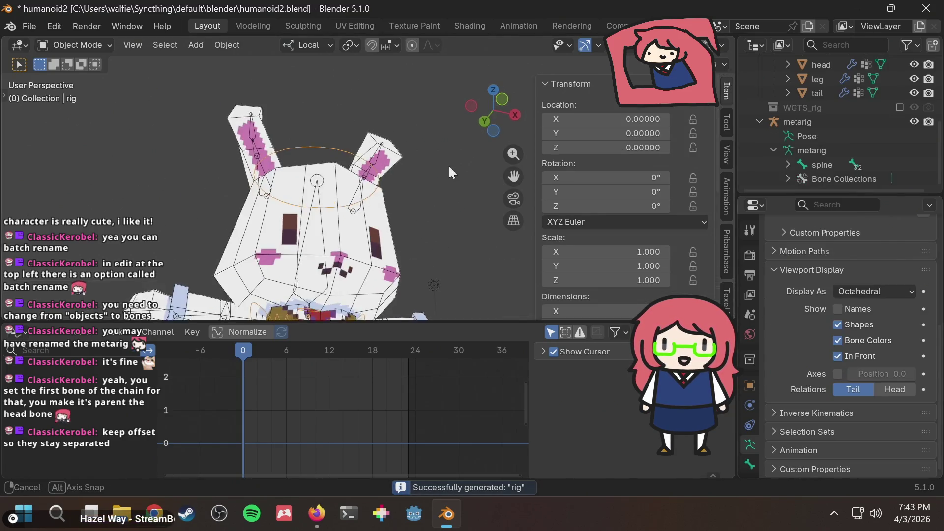
pyautogui.press('space')
pyautogui.press('space')
pyautogui.moveTo(415, 197)
pyautogui.mouseDown(button='middle')
pyautogui.moveTo(421, 216)
pyautogui.moveTo(406, 221)
pyautogui.mouseUp(button='middle')
pyautogui.scroll(4, 407, 217)
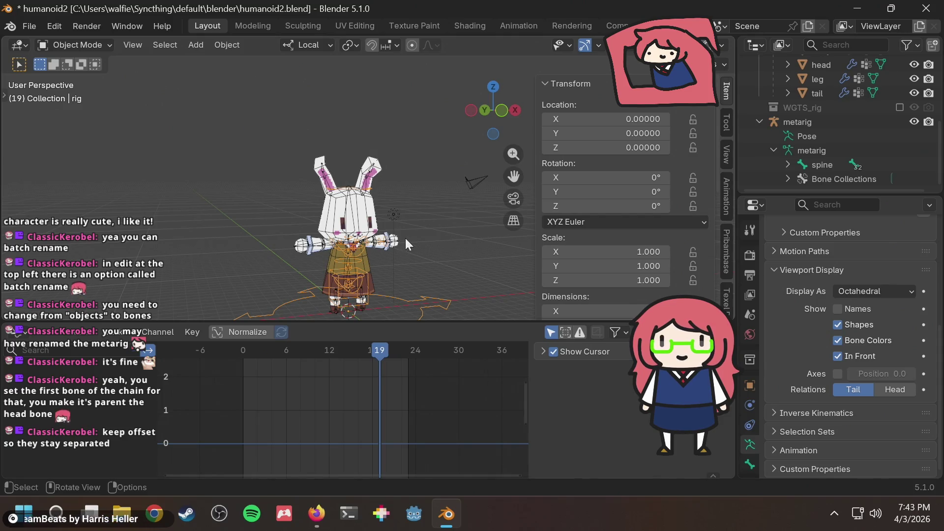
pyautogui.hotkey('shift', 'Left')
pyautogui.hotkey('ctrl', 'z')
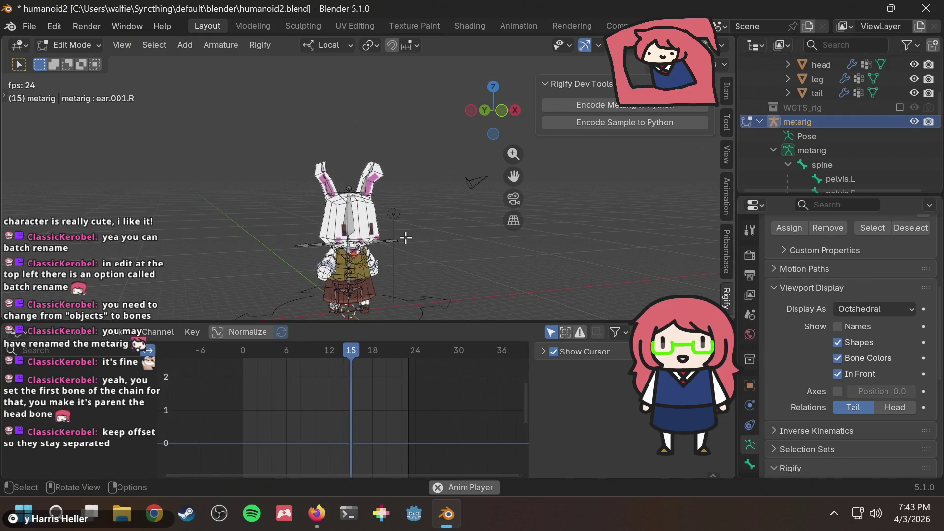
# - Stop playback, rewind to frame 1 and save the file
pyautogui.press('space')
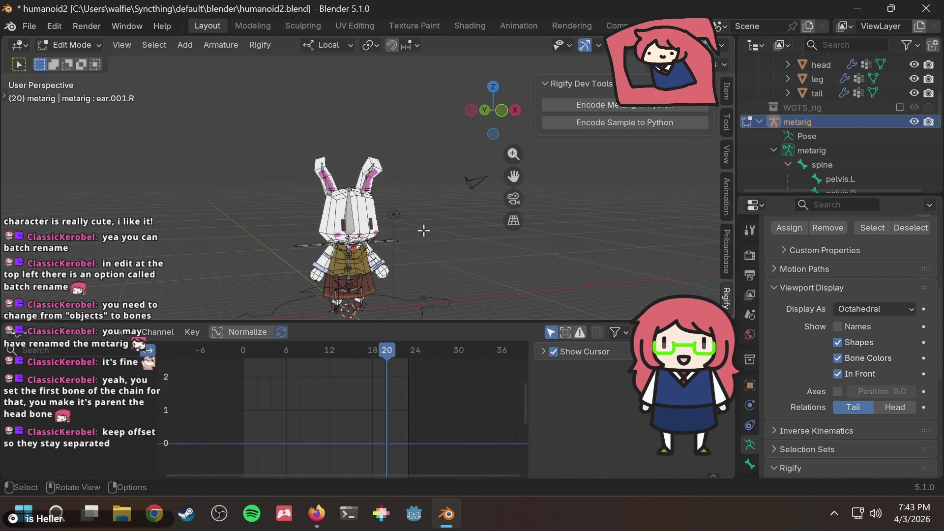
pyautogui.press('space')
pyautogui.press('space')
pyautogui.hotkey('shift', 'Left')
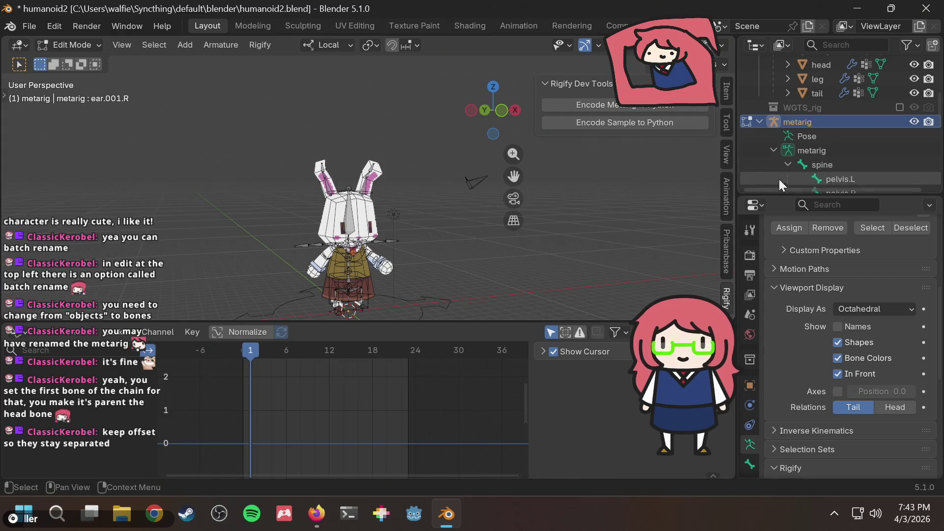
pyautogui.hotkey('ctrl', 's')
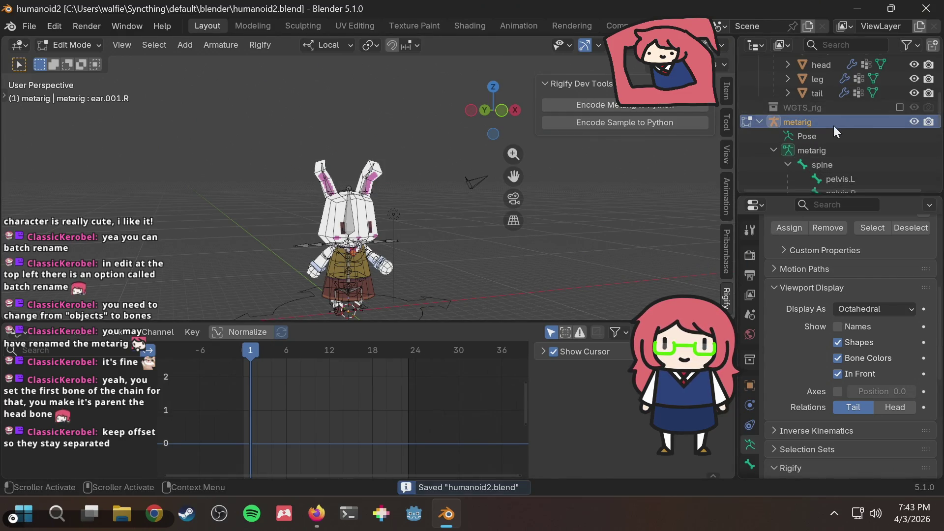
# - Collapse the Rigify samples list and recentre the view on the ear bone chains in the bunny's head
pyautogui.scroll(-10, 812, 326)
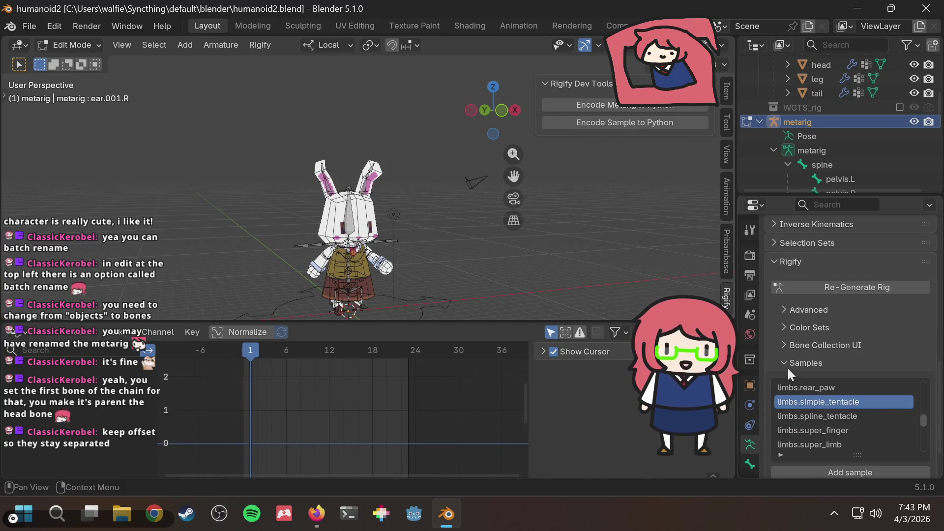
pyautogui.click(787, 364)
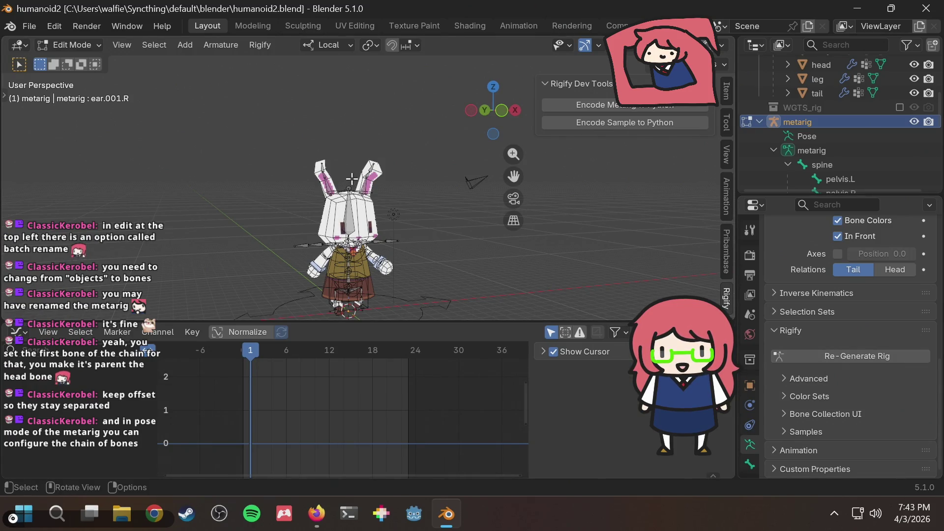
pyautogui.scroll(3, 316, 197)
pyautogui.scroll(7, 356, 218)
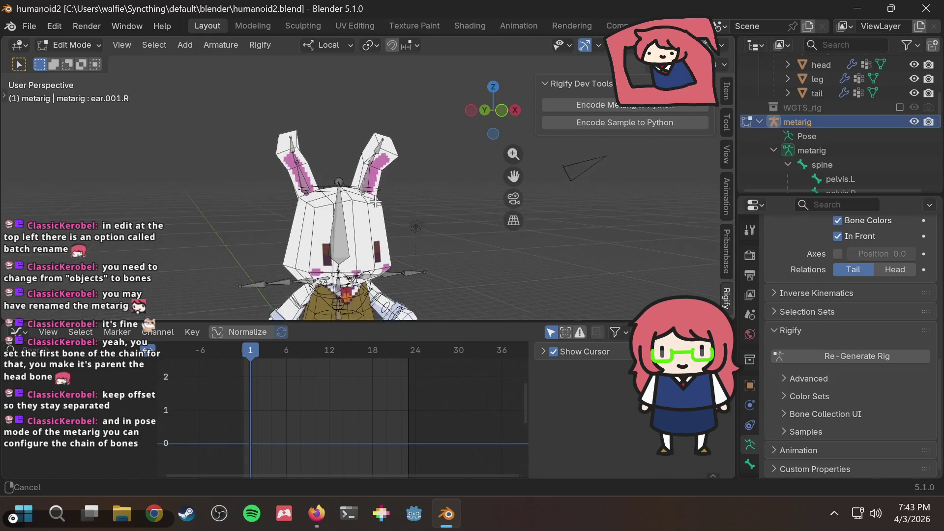
pyautogui.keyDown('shift'); pyautogui.moveTo(380, 180); pyautogui.dragTo(364, 243, button='middle'); pyautogui.keyUp('shift')
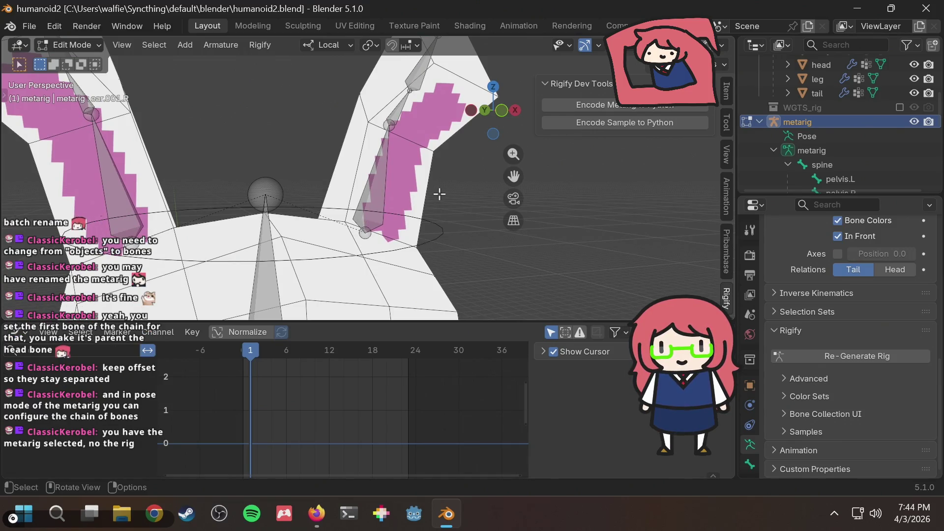
pyautogui.scroll(-2, 439, 195)
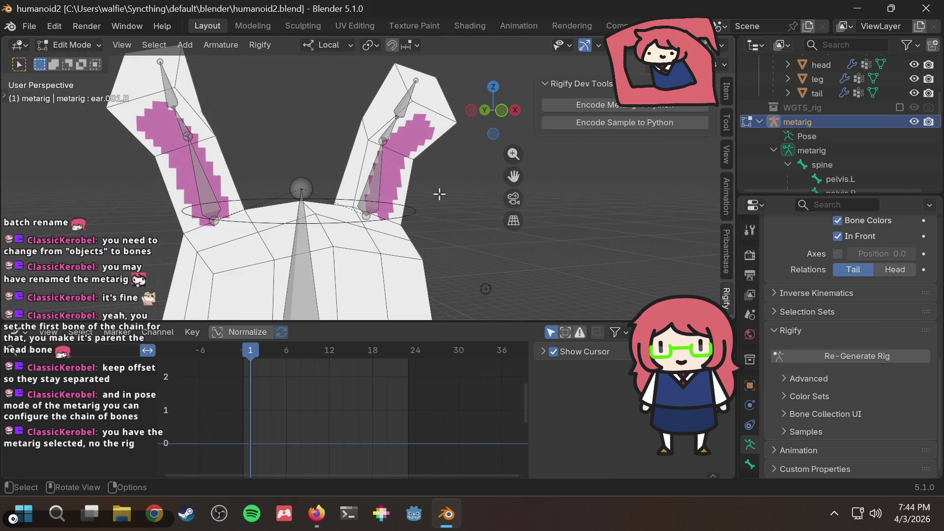
# - Switch to Object Mode, save, regenerate the rig, and put the new rig into Pose Mode
pyautogui.click(73, 45)
pyautogui.click(84, 61)
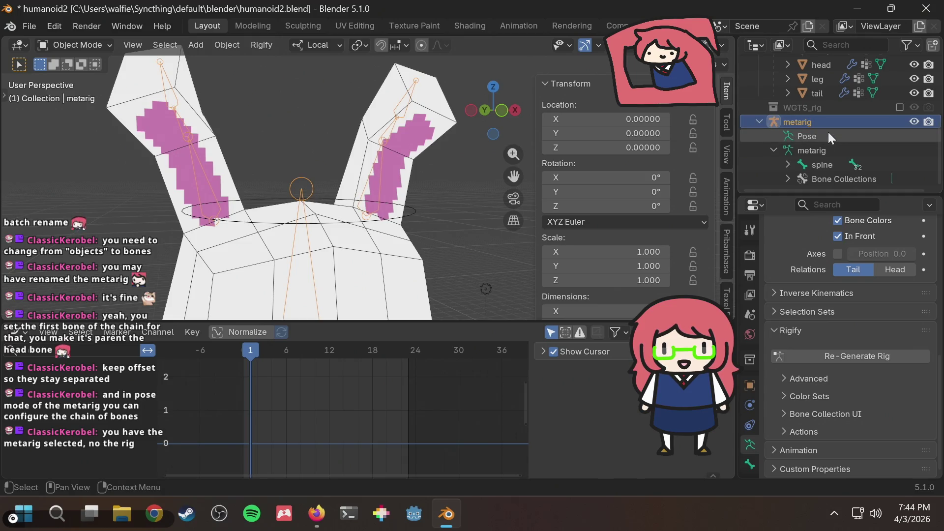
pyautogui.hotkey('ctrl', 's')
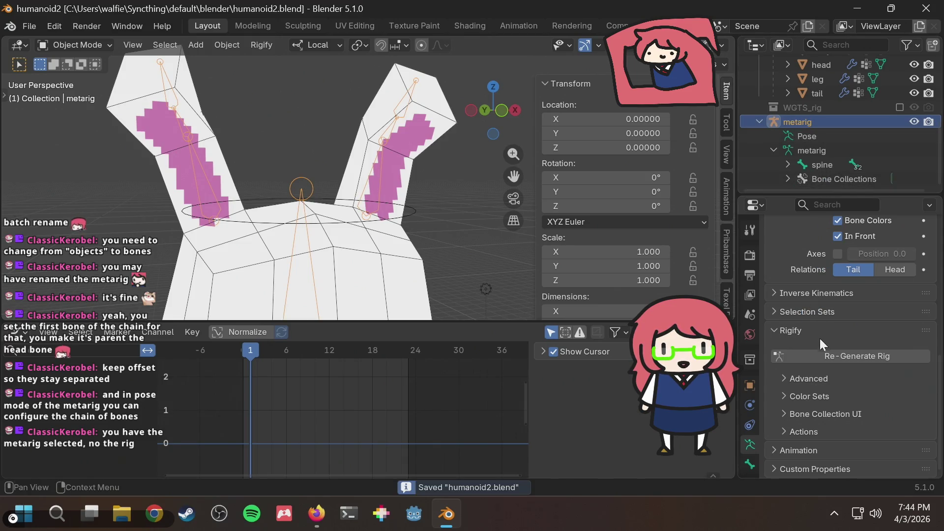
pyautogui.click(816, 355)
pyautogui.scroll(-5, 234, 172)
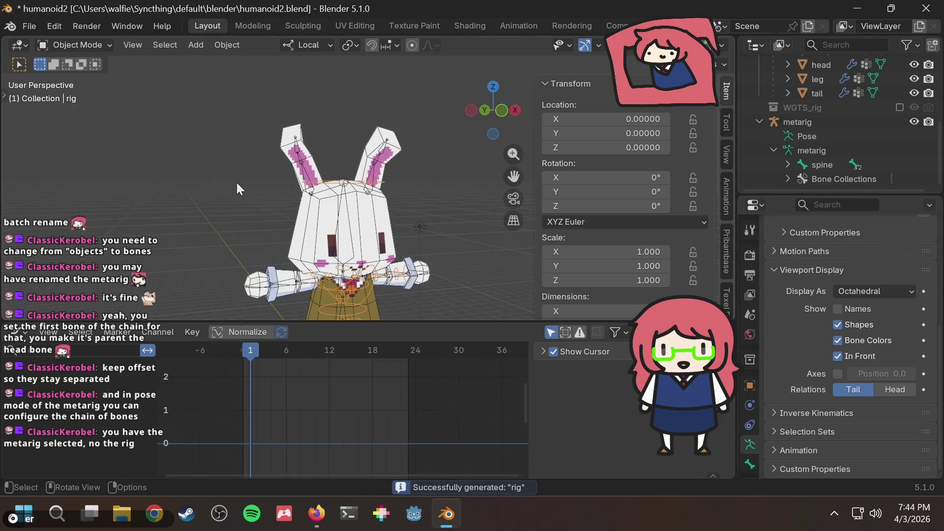
pyautogui.scroll(5, 843, 134)
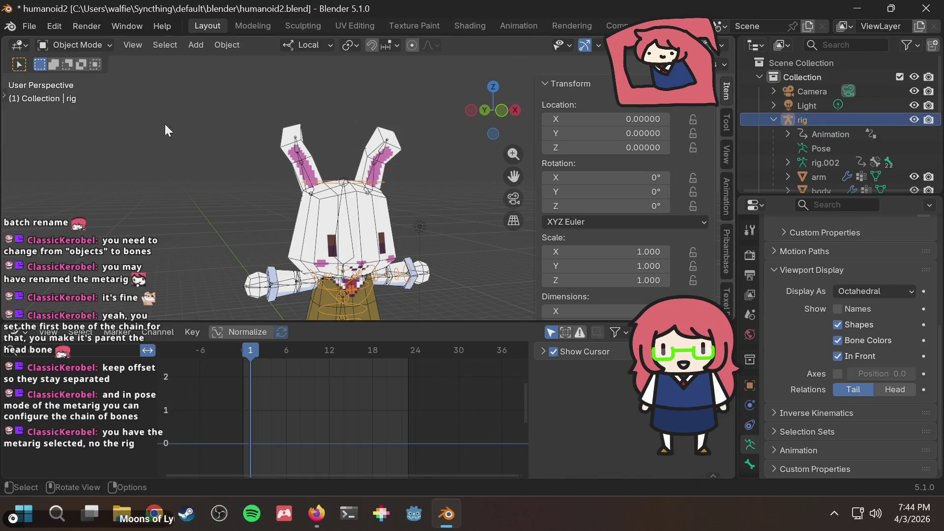
pyautogui.click(77, 46)
pyautogui.click(69, 89)
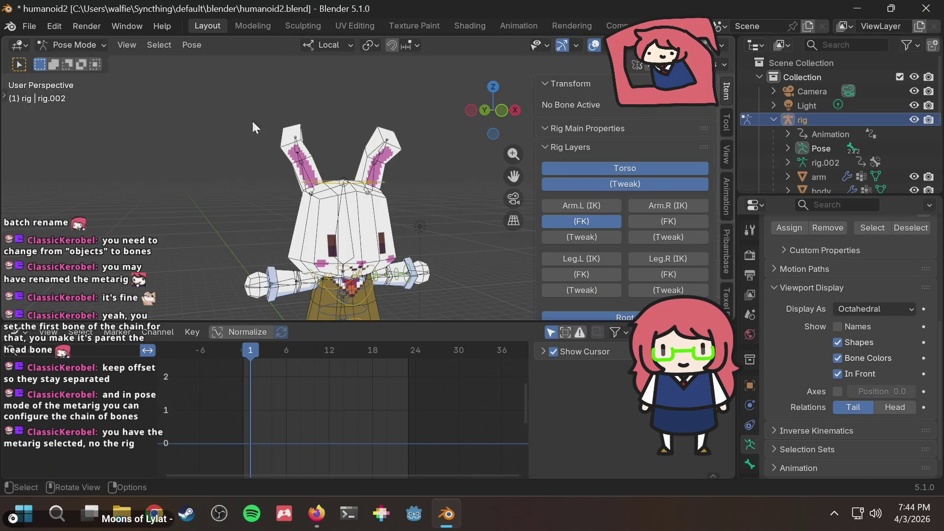
# - Play the animation on the regenerated rig, stop it and rewind to the first frame
pyautogui.press('space')
pyautogui.press('space')
pyautogui.moveTo(363, 217)
pyautogui.mouseDown(button='middle')
pyautogui.moveTo(373, 185)
pyautogui.moveTo(397, 163)
pyautogui.moveTo(408, 175)
pyautogui.moveTo(432, 122)
pyautogui.mouseUp(button='middle')
pyautogui.press('space')
pyautogui.press('space')
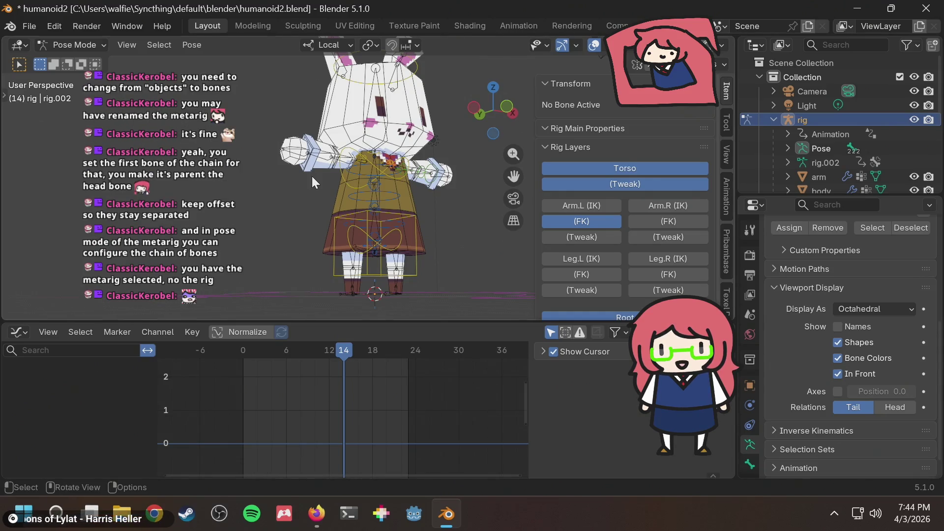
pyautogui.hotkey('shift', 'Left')
# - Take the metarig into Edit Mode and back, replay the animation, then switch to the web browser
pyautogui.hotkey('ctrl', 'Tab')
pyautogui.hotkey('ctrl', 'z')
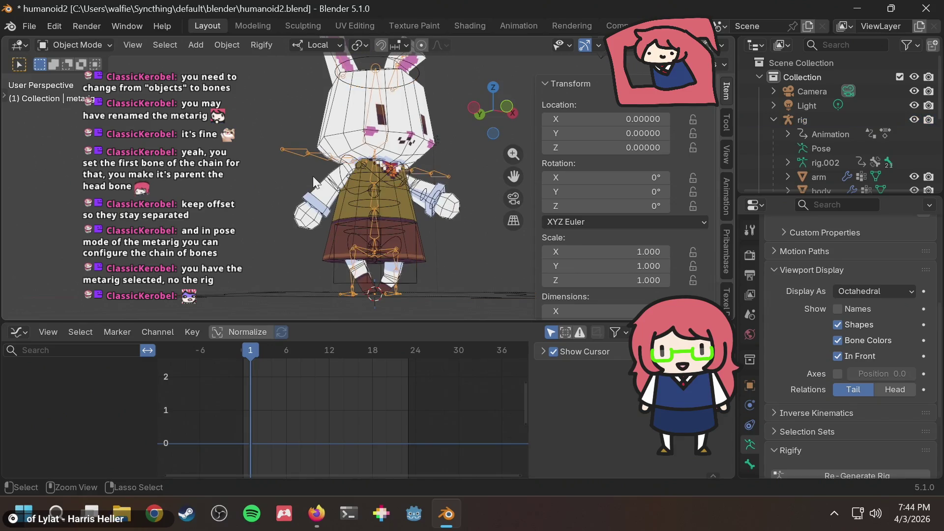
pyautogui.hotkey('ctrl', 'z')
pyautogui.hotkey('ctrl', 'z')
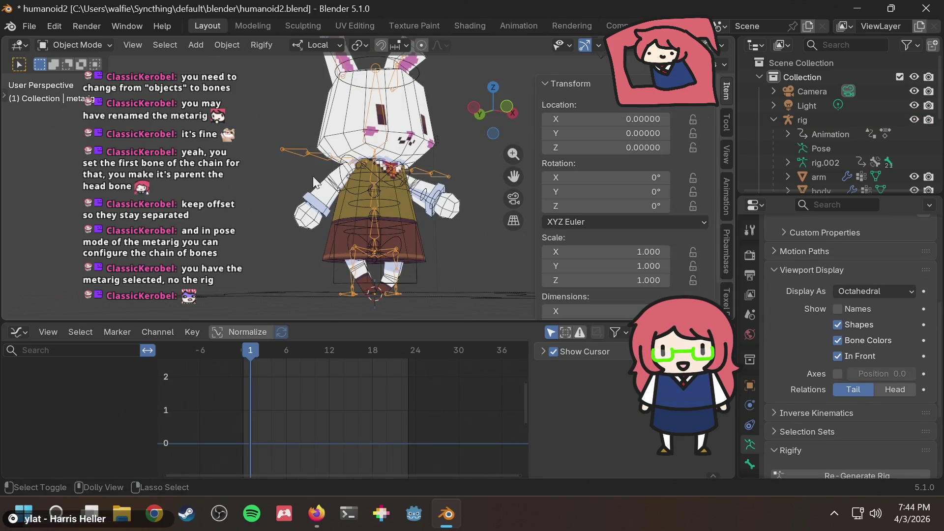
pyautogui.hotkey('ctrl', 'z')
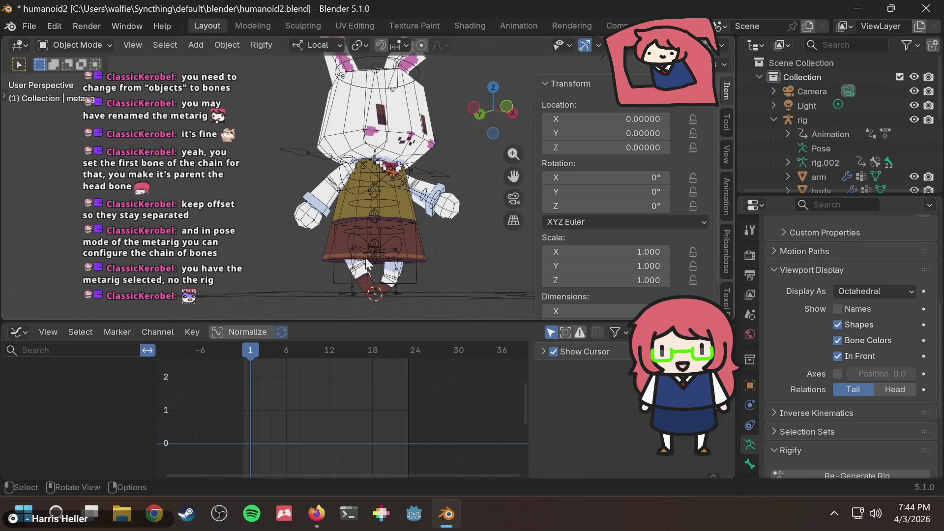
pyautogui.press('space')
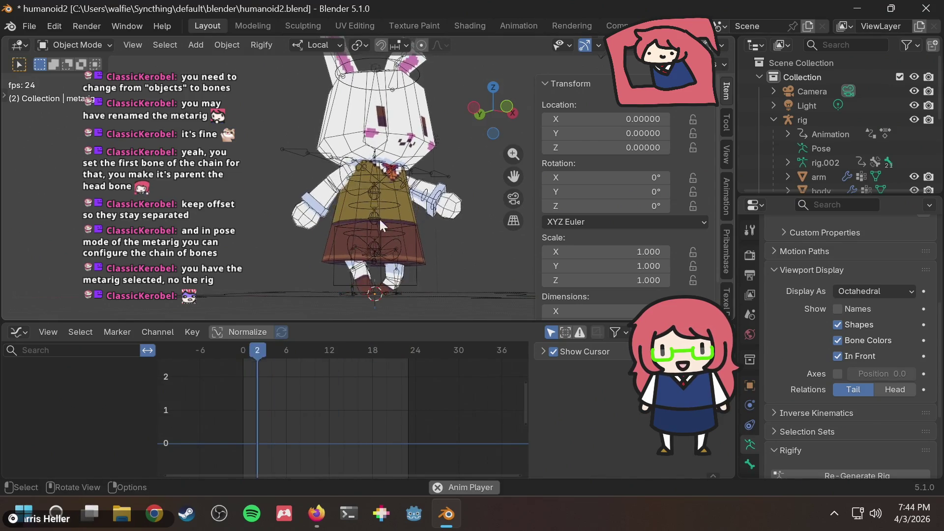
pyautogui.moveTo(423, 194)
pyautogui.mouseDown(button='middle')
pyautogui.moveTo(364, 216)
pyautogui.moveTo(265, 205)
pyautogui.moveTo(433, 188)
pyautogui.moveTo(414, 222)
pyautogui.mouseUp(button='middle')
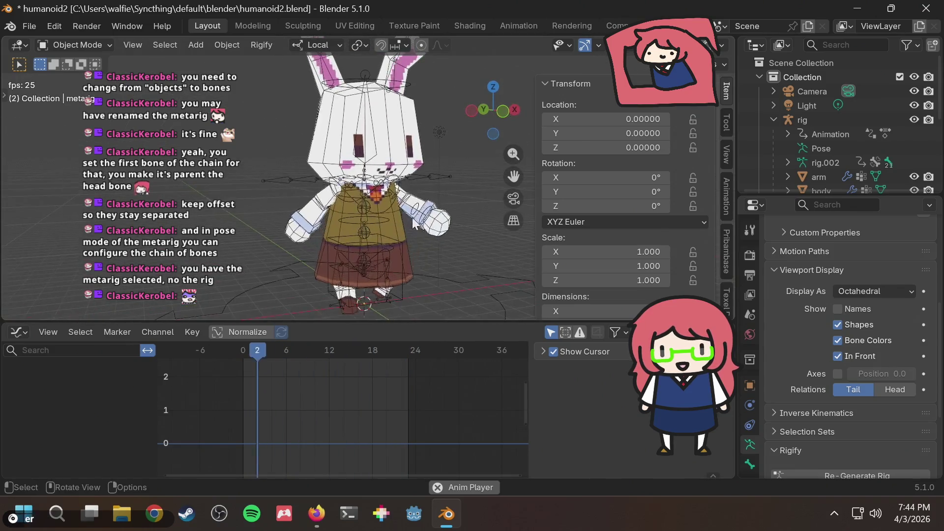
pyautogui.hotkey('alt', 'Tab')
pyautogui.click(440, 56)
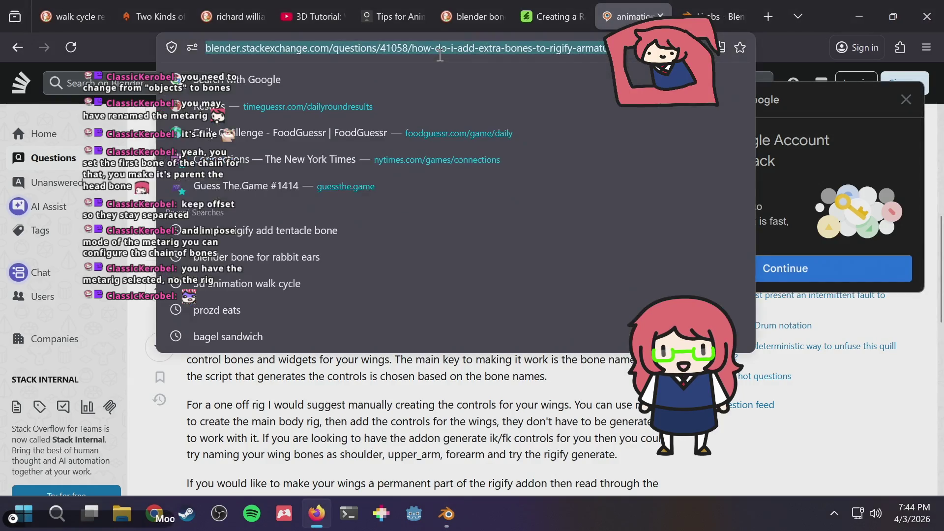
# - Search 'rigify regenerate rig loses animation' and read the Stack Exchange answer on keeping animation data
pyautogui.write('rigify ')
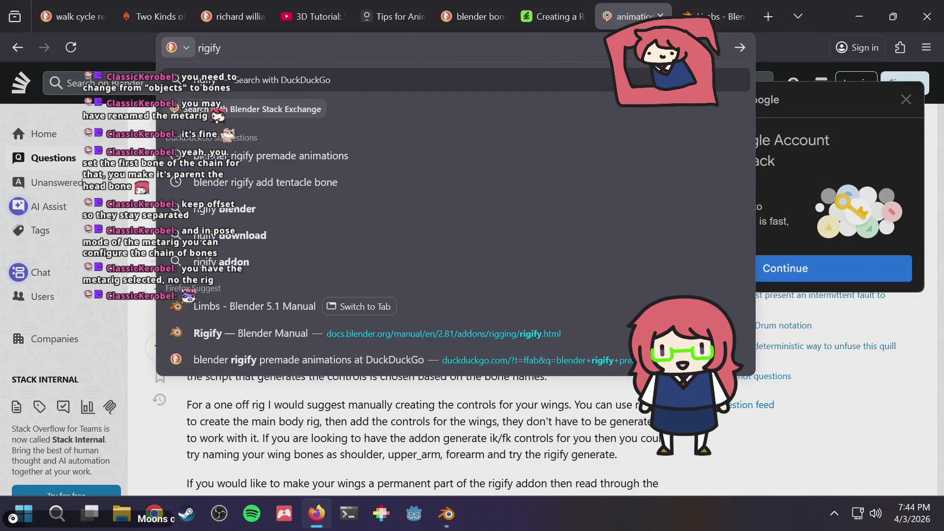
pyautogui.write('regenerate r')
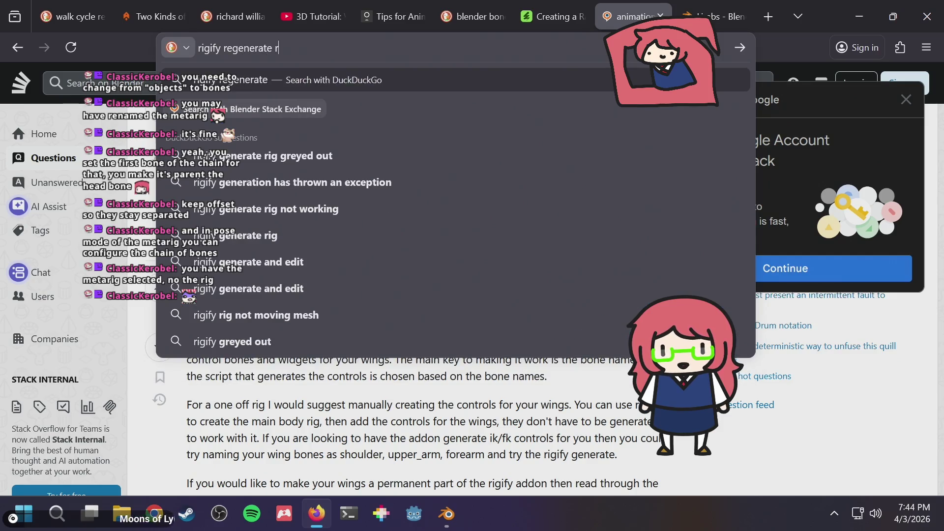
pyautogui.write('ig l')
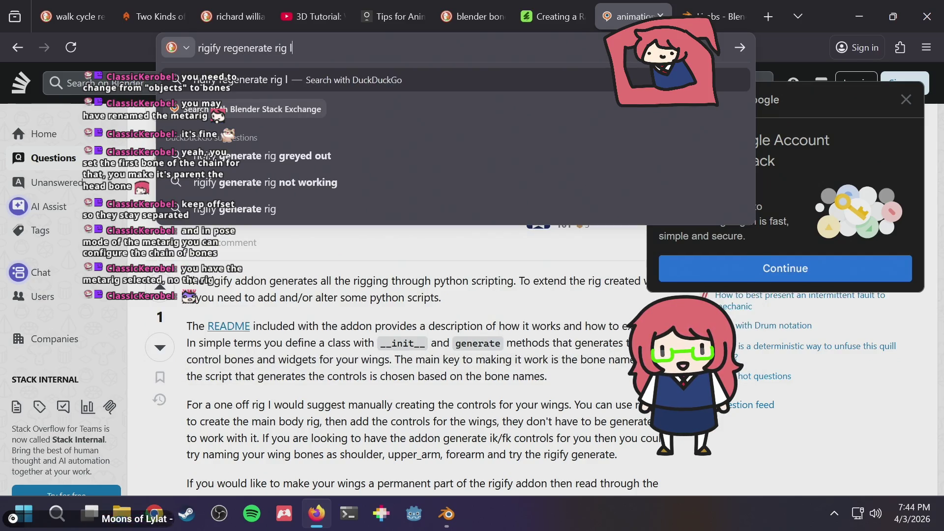
pyautogui.write('oses animation')
pyautogui.press('Return')
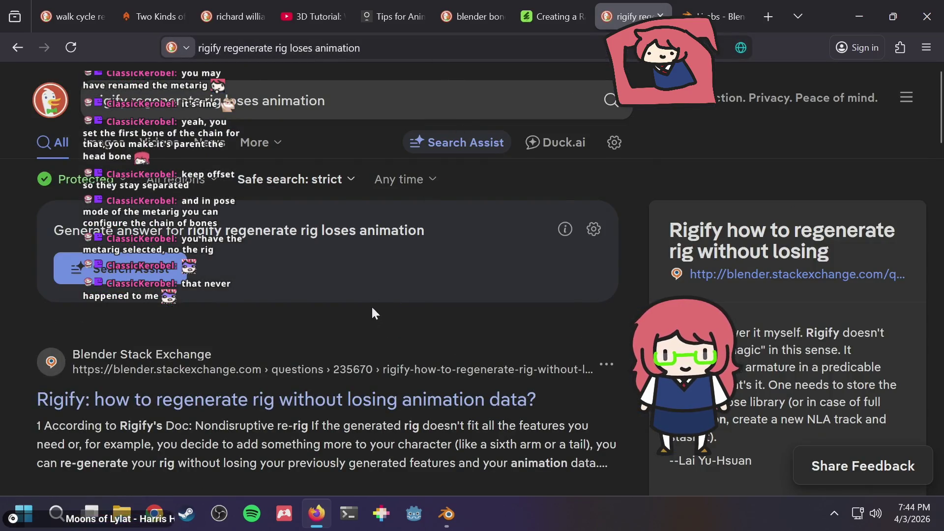
pyautogui.click(297, 397)
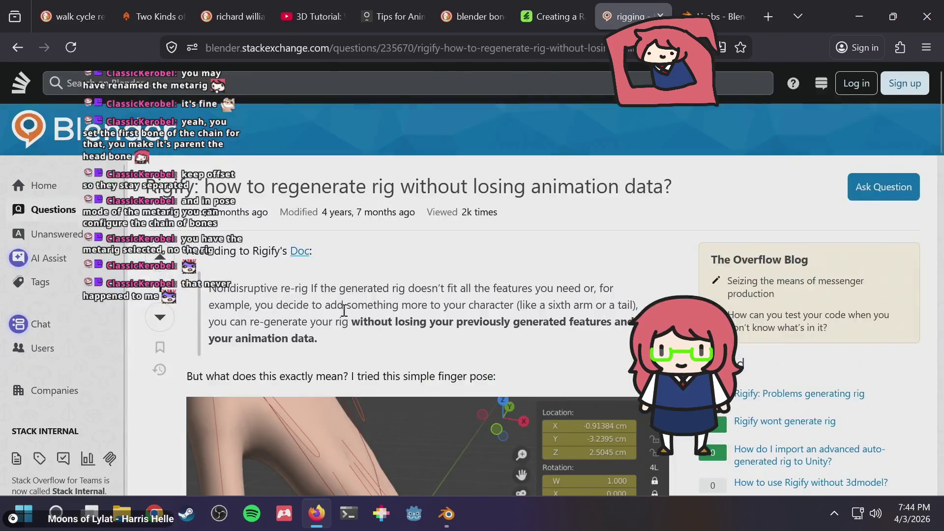
pyautogui.scroll(-10, 384, 274)
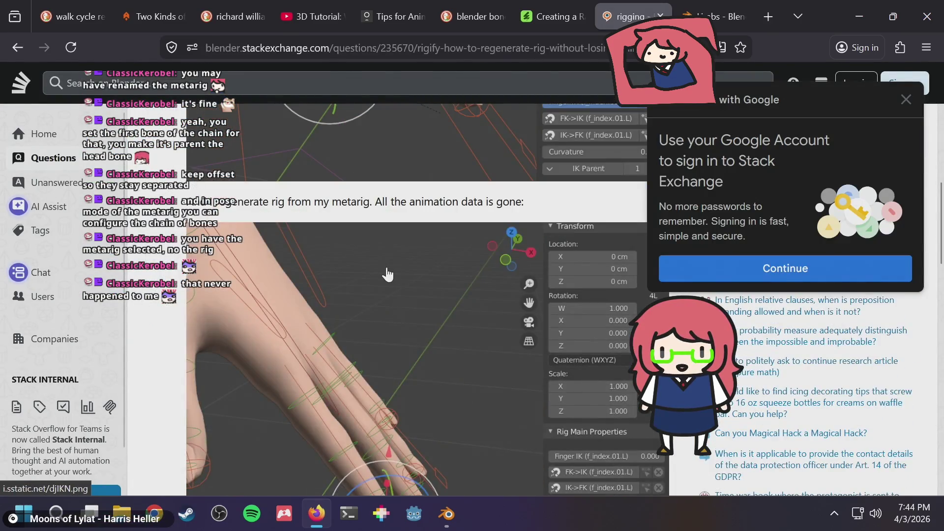
pyautogui.scroll(-8, 388, 274)
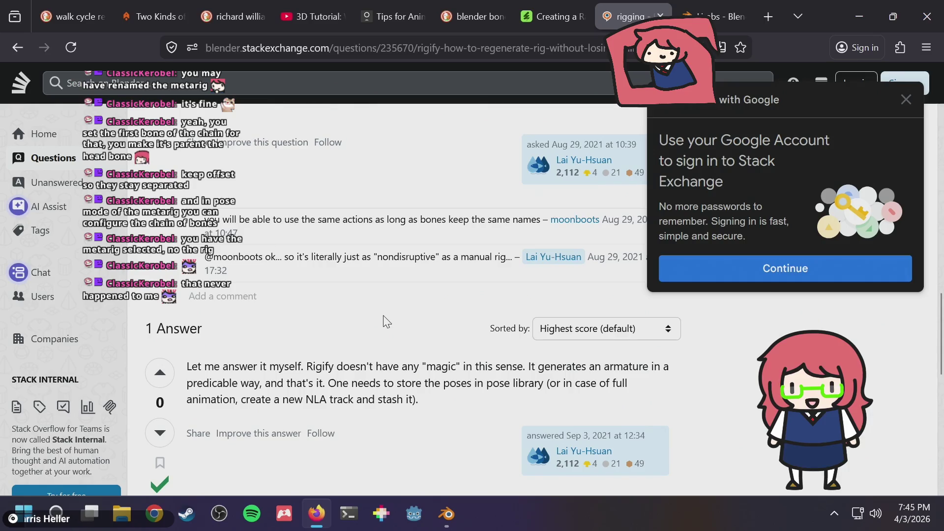
pyautogui.scroll(-5, 384, 317)
pyautogui.scroll(4, 385, 314)
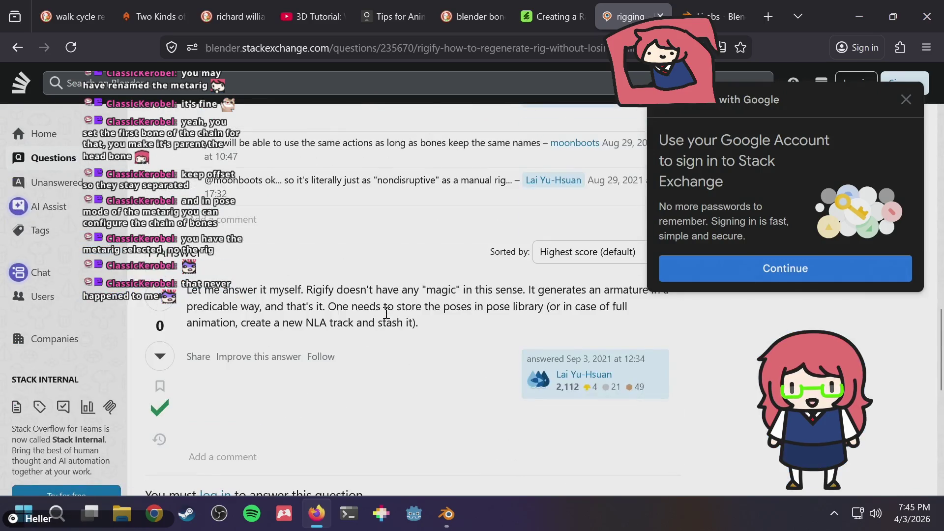
pyautogui.scroll(1, 386, 313)
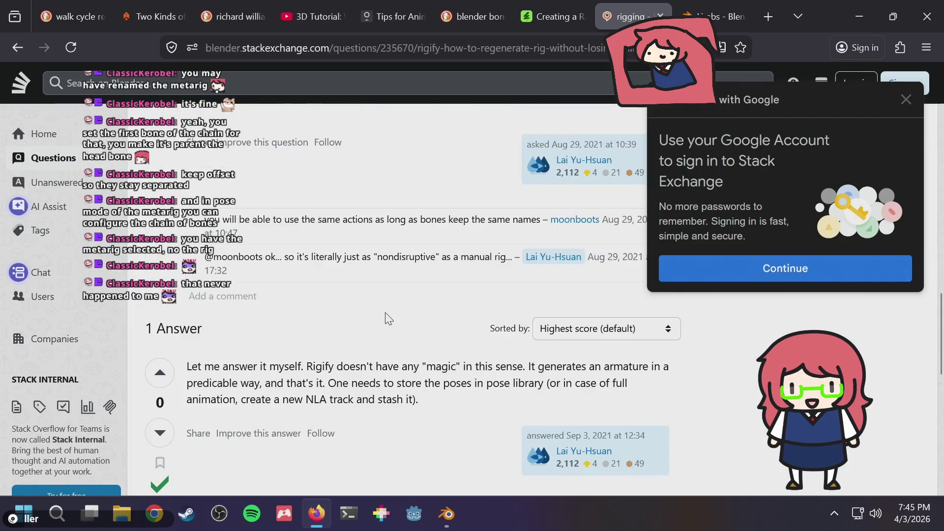
# - In the Rigify limbs manual tab, search for 'blender pose library'
pyautogui.click(701, 7)
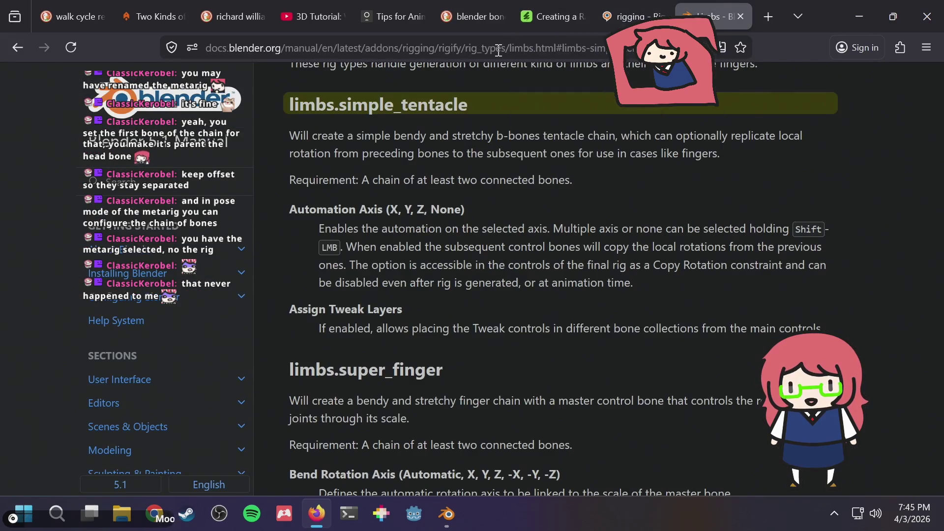
pyautogui.click(498, 49)
pyautogui.write('blende')
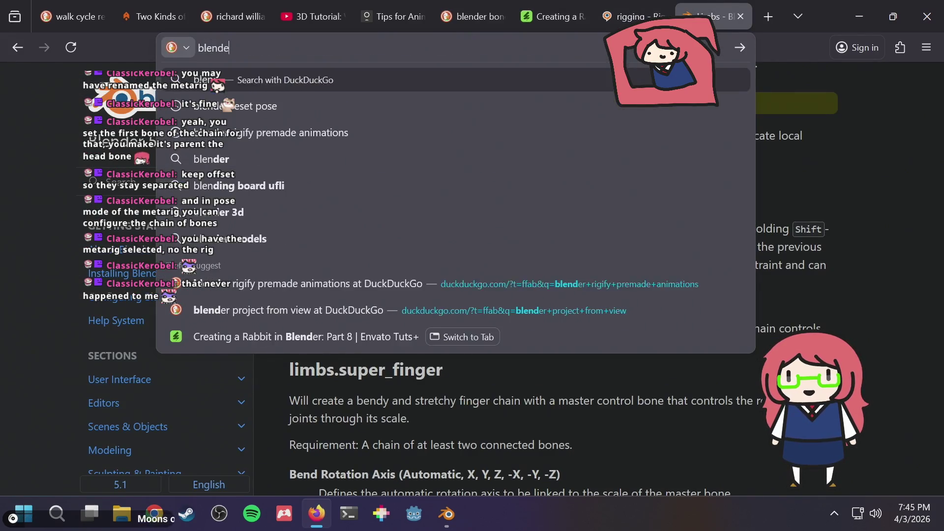
pyautogui.write('r pose library')
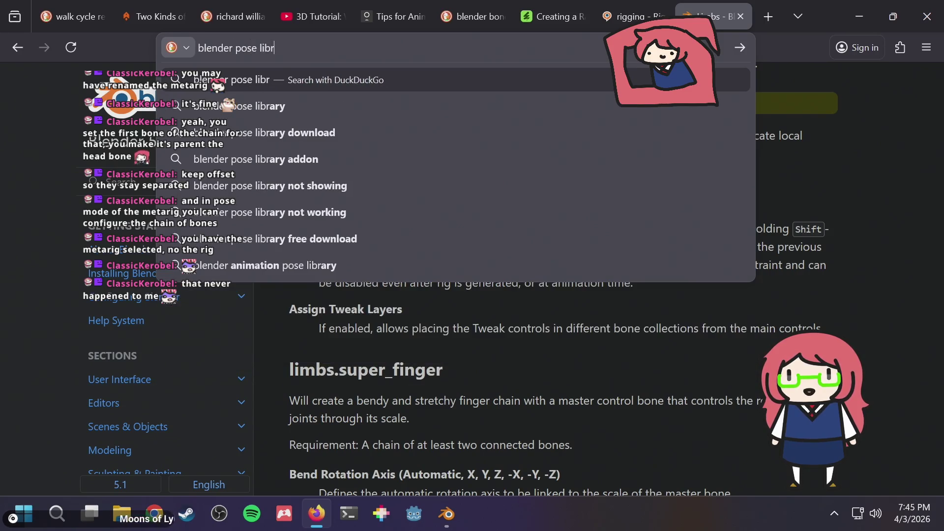
pyautogui.press('Return')
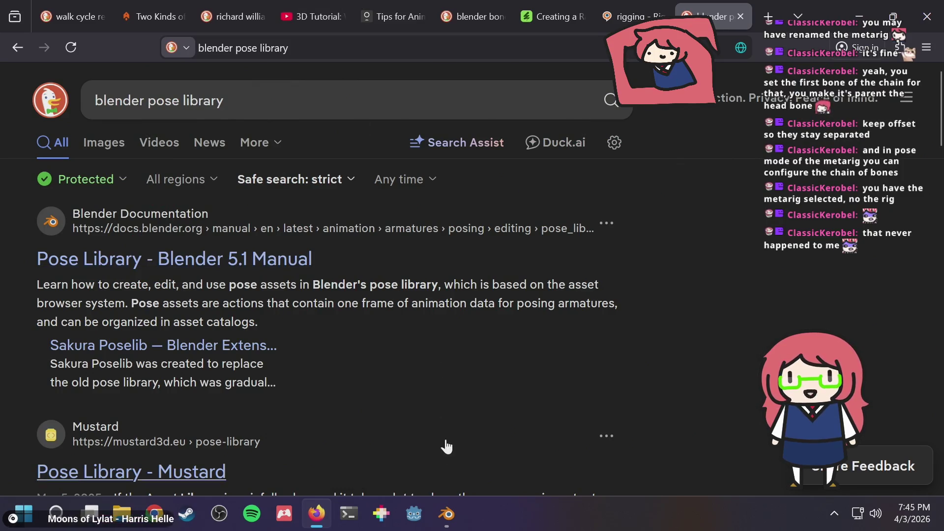
# - Play the animation in Blender and save the file, then return to the search results
pyautogui.click(447, 513)
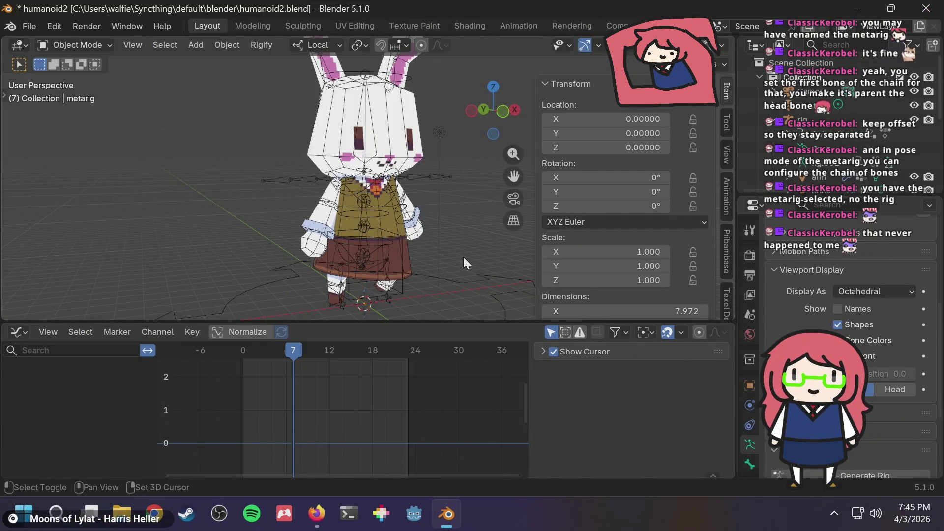
pyautogui.press('space')
pyautogui.hotkey('ctrl', 's')
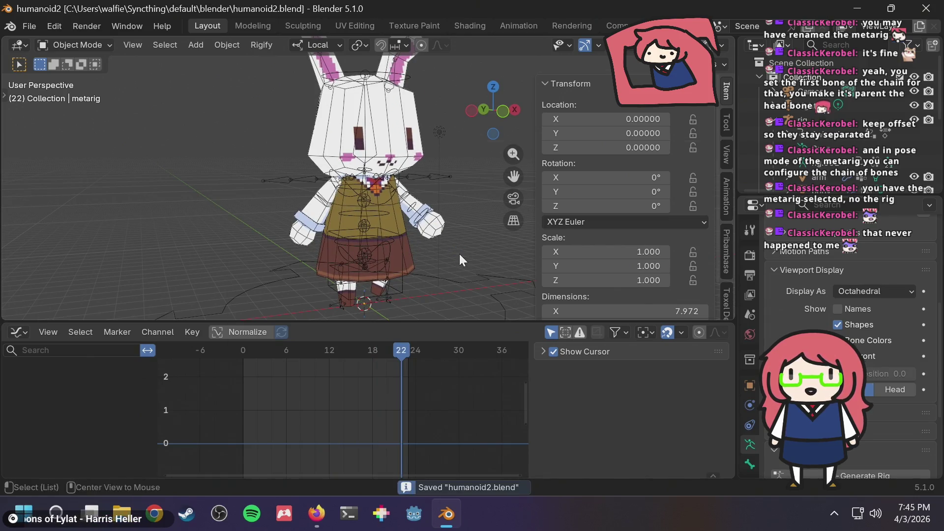
pyautogui.hotkey('alt', 'Tab')
pyautogui.scroll(-4, 362, 286)
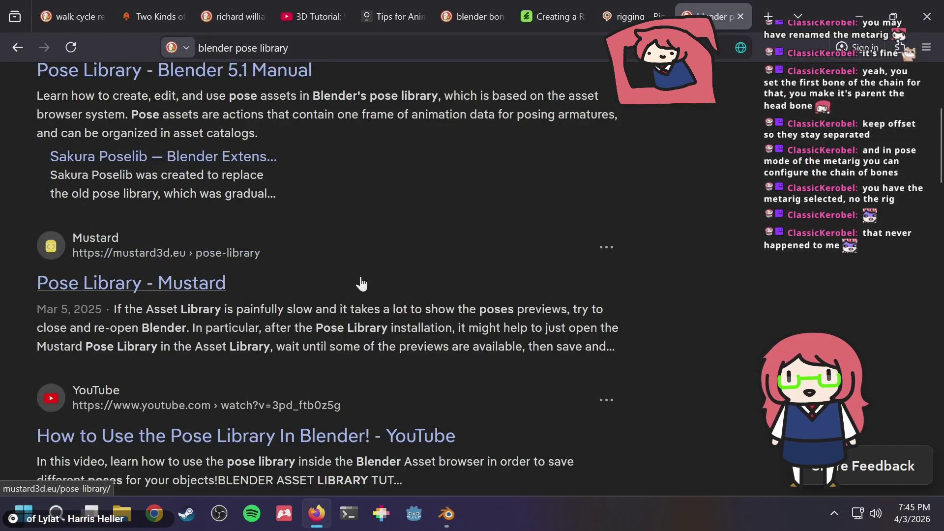
# - Search 'blender keep animation when regenerating rigify', read the Reddit thread, then return to Blender
pyautogui.scroll(4, 362, 284)
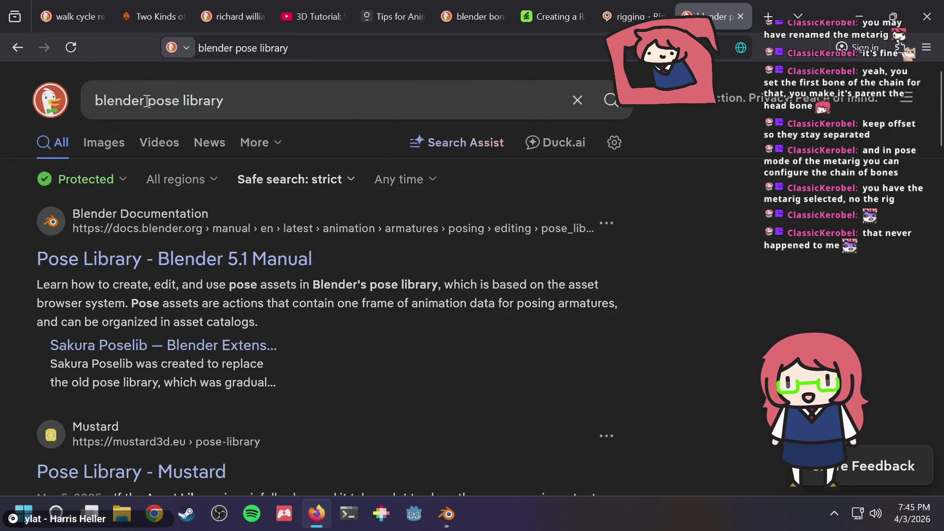
pyautogui.click(147, 101)
pyautogui.moveTo(411, 120); pyautogui.dragTo(411, 121)
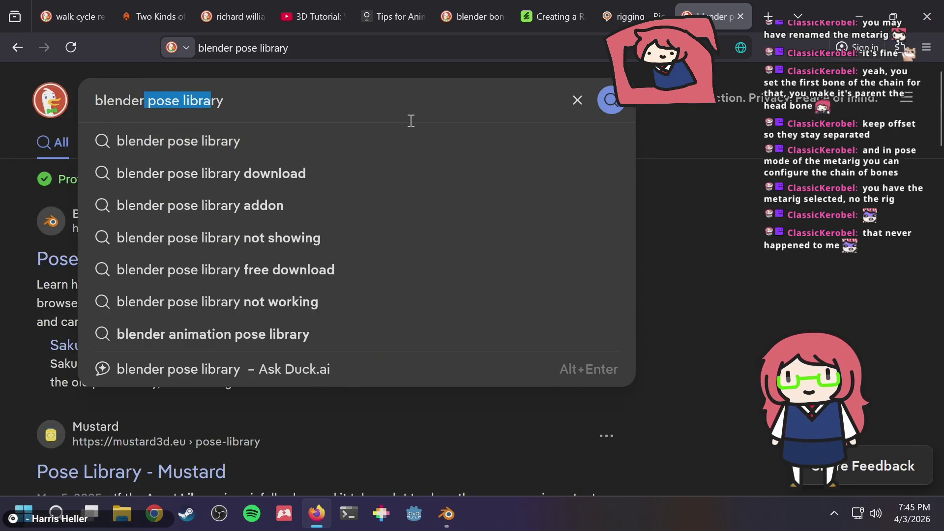
pyautogui.press('BackSpace')
pyautogui.write('keep animation when re')
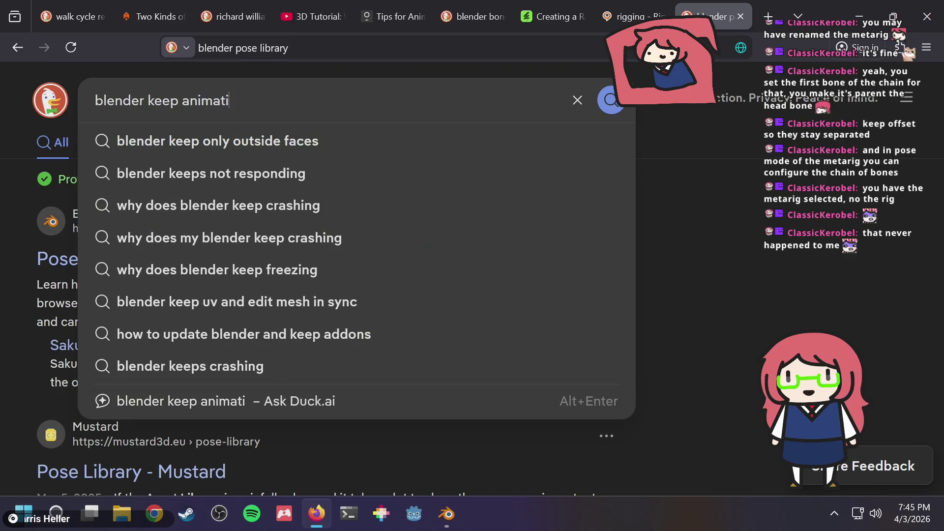
pyautogui.write('ge')
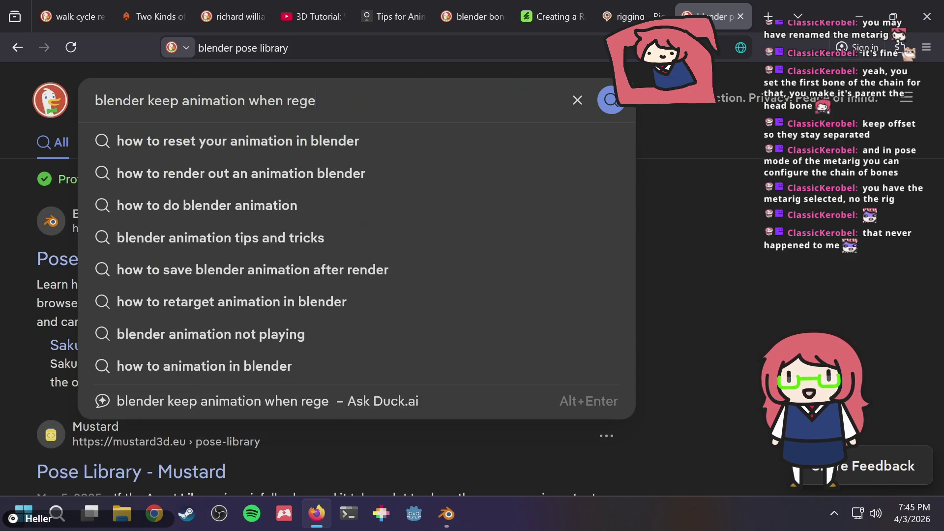
pyautogui.write('nerating rigify')
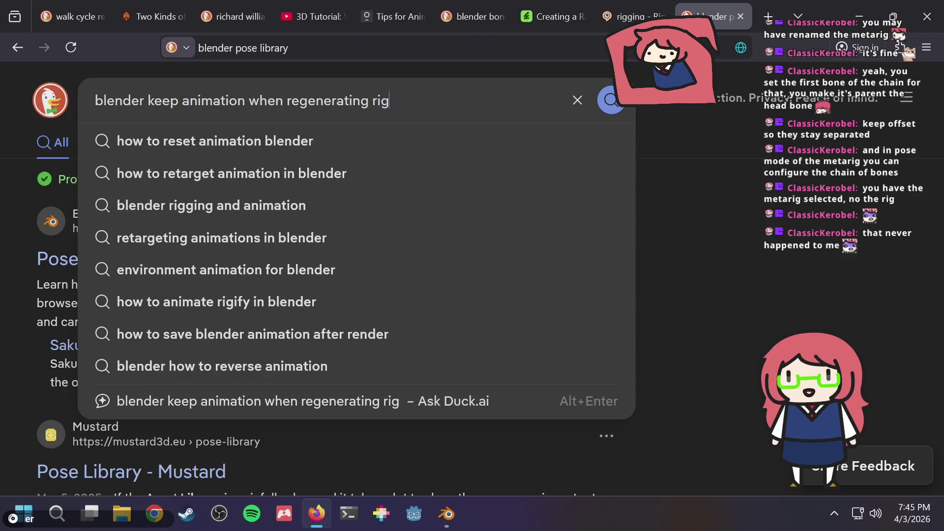
pyautogui.press('Return')
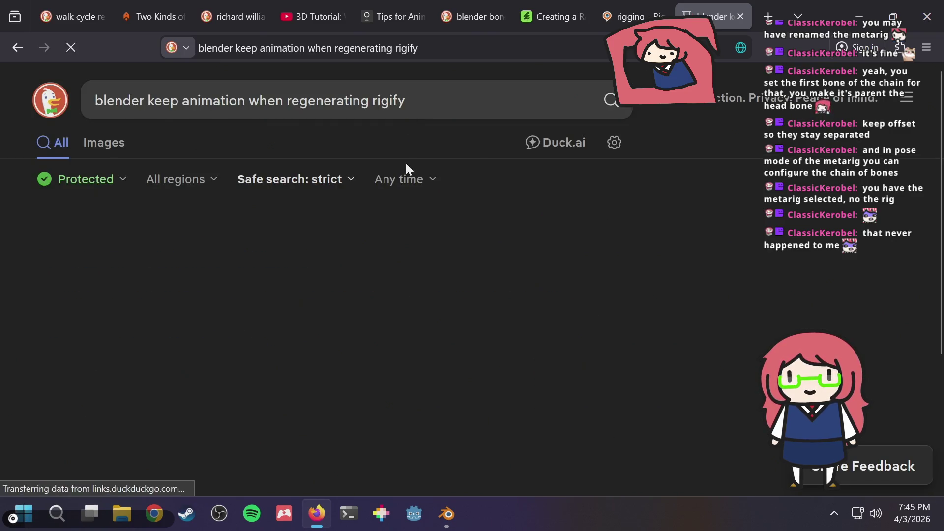
pyautogui.scroll(-2, 393, 273)
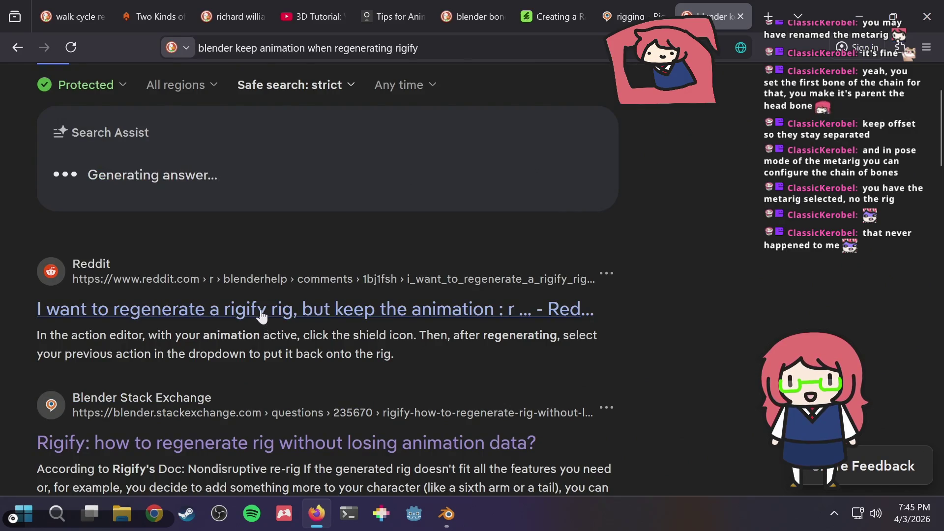
pyautogui.click(261, 308)
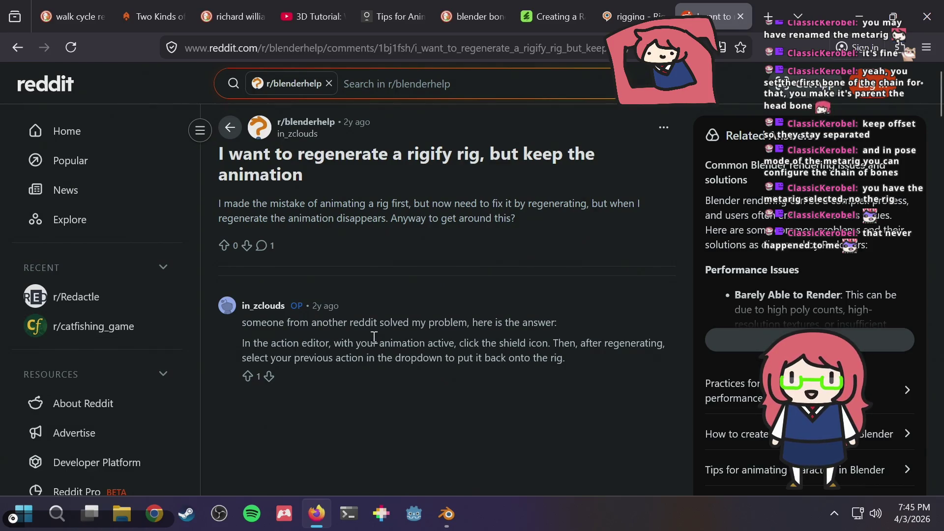
pyautogui.hotkey('alt', 'Tab')
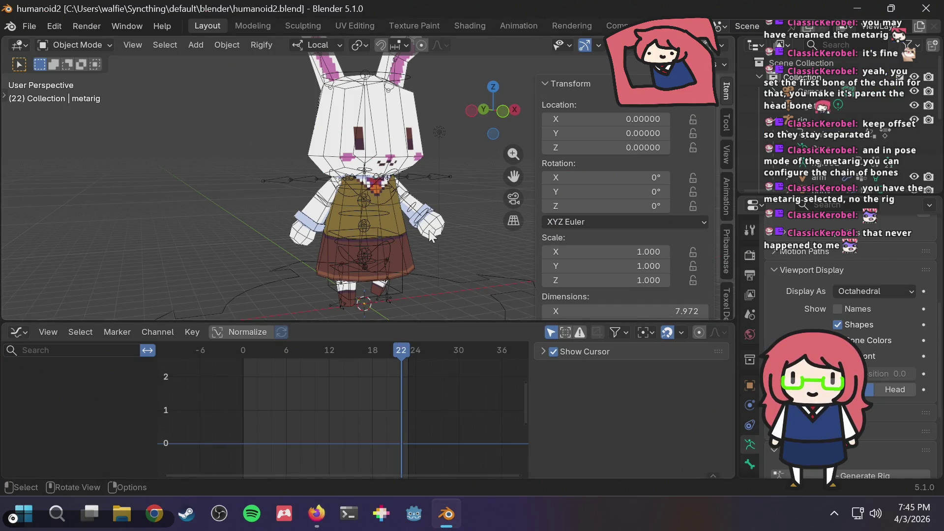
# - Leave the lower editor's type unchanged and put the metarig into Pose Mode
pyautogui.hotkey('alt', 'Tab')
pyautogui.hotkey('alt', 'Tab')
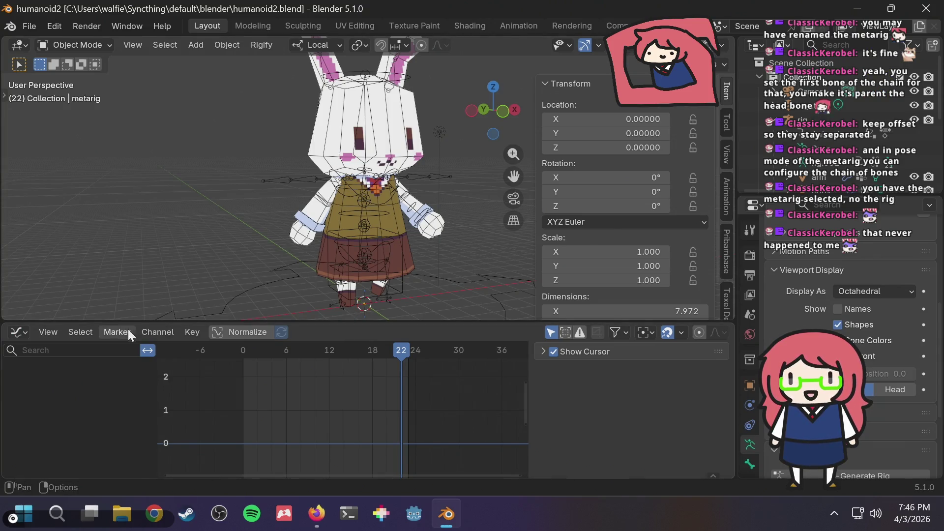
pyautogui.click(18, 334)
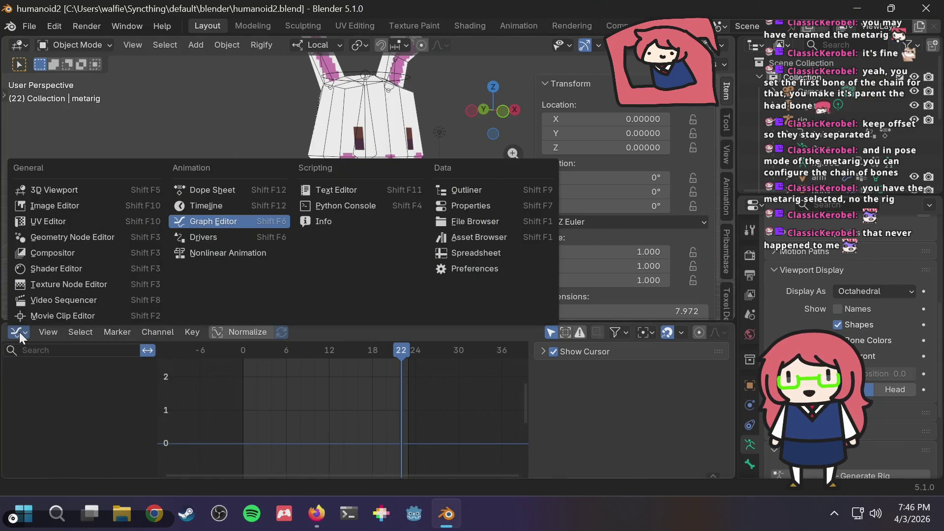
pyautogui.click(19, 332)
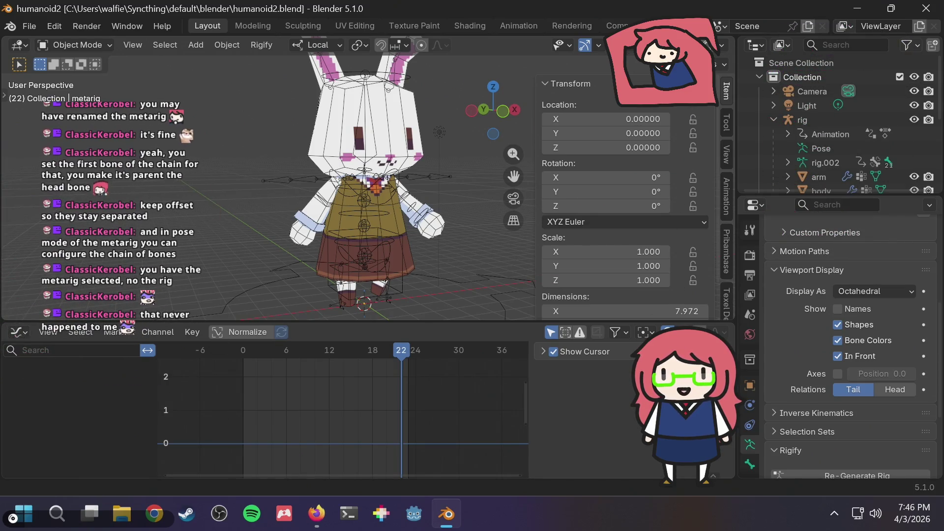
pyautogui.moveTo(317, 514)
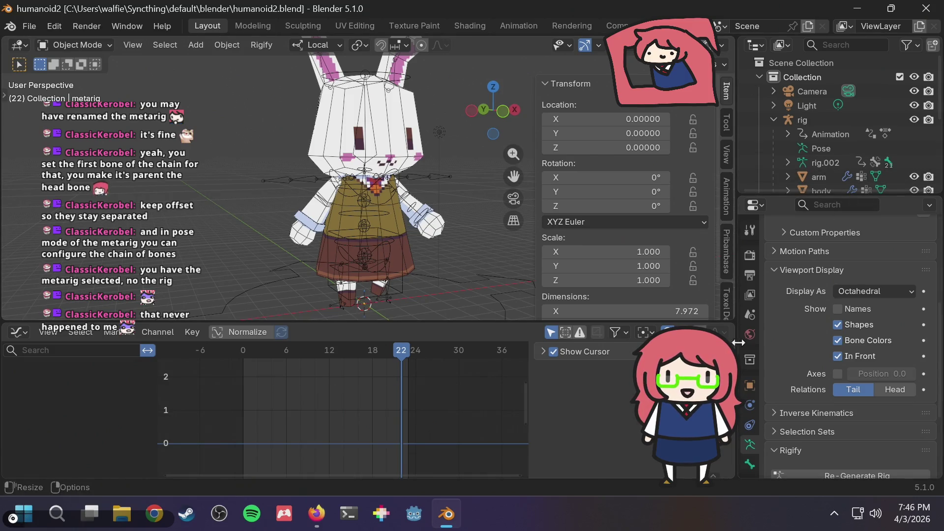
pyautogui.scroll(-2, 784, 305)
pyautogui.scroll(-2, 784, 305)
pyautogui.moveTo(423, 144); pyautogui.dragTo(413, 173, button='middle')
pyautogui.click(79, 44)
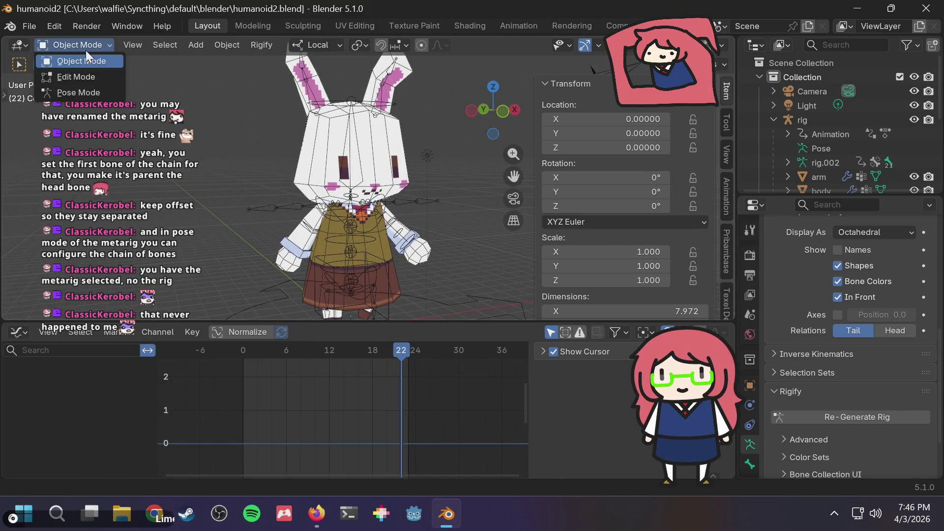
pyautogui.click(81, 92)
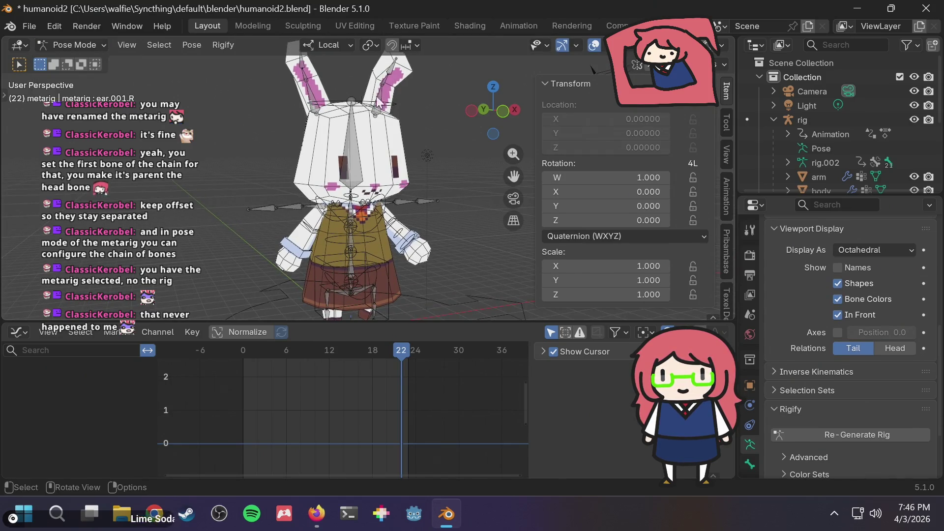
# - Select the generated rig in the Outliner, return to Object Mode, and pick its Animation data
pyautogui.click(832, 122)
pyautogui.click(69, 44)
pyautogui.click(67, 61)
pyautogui.click(832, 132)
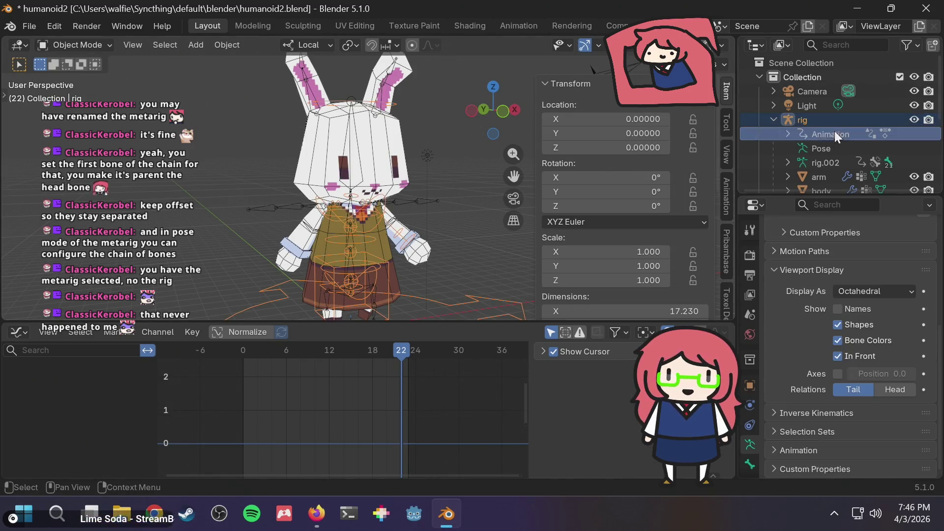
# - Put the new rig into Pose Mode, select the hips bone, and play the run animation
pyautogui.click(829, 118)
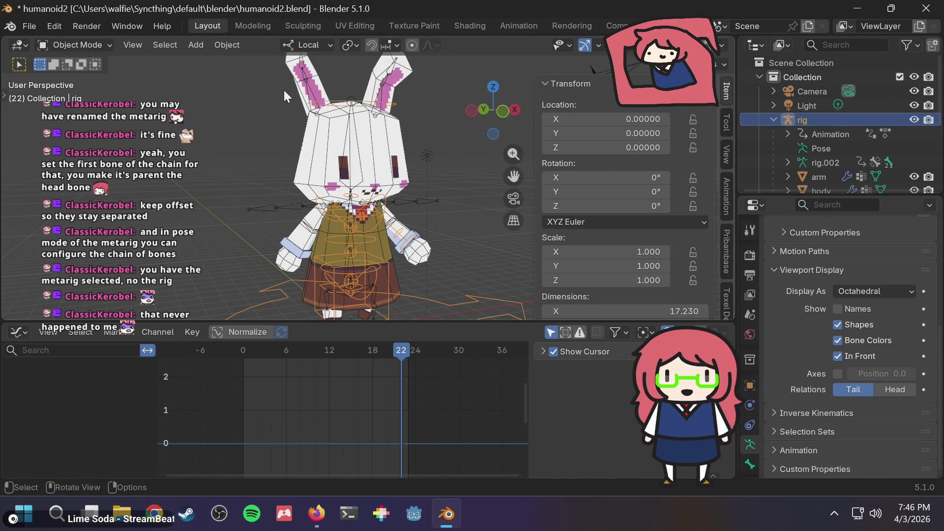
pyautogui.click(69, 40)
pyautogui.click(69, 92)
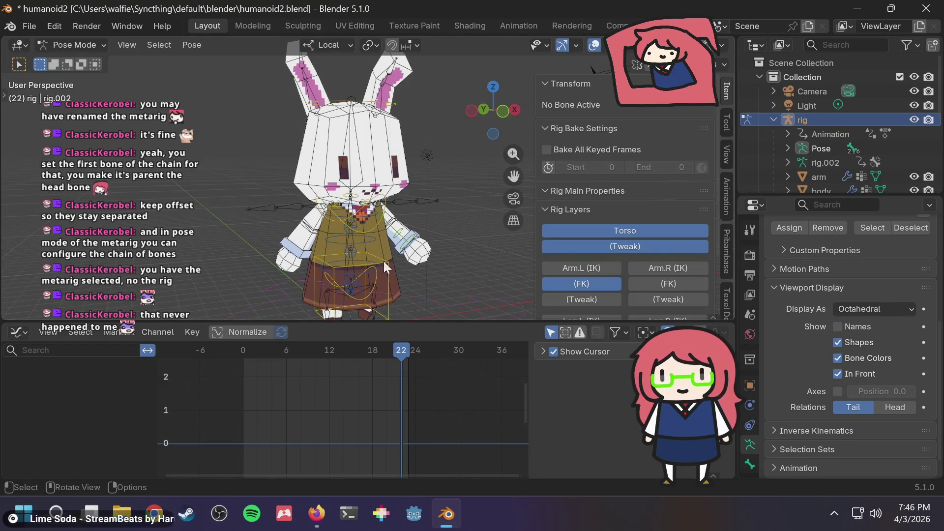
pyautogui.click(375, 271)
pyautogui.click(374, 279)
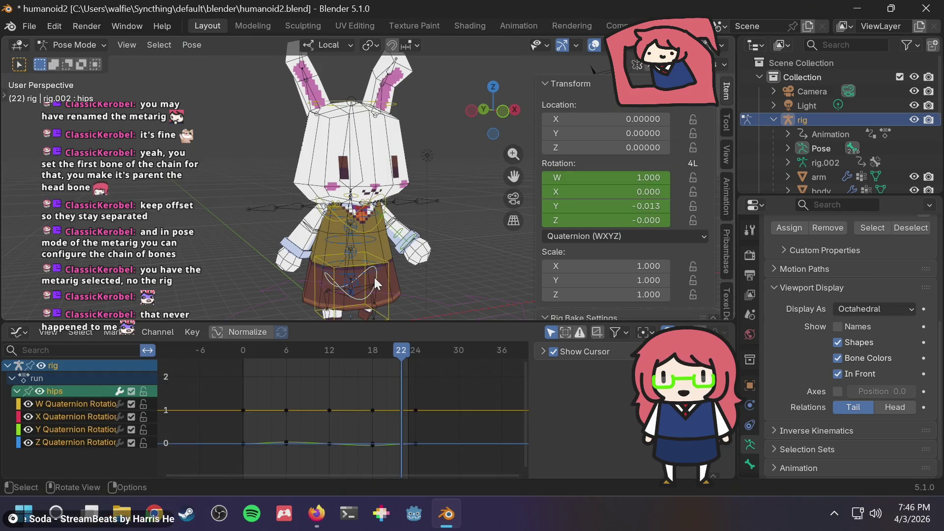
pyautogui.press('space')
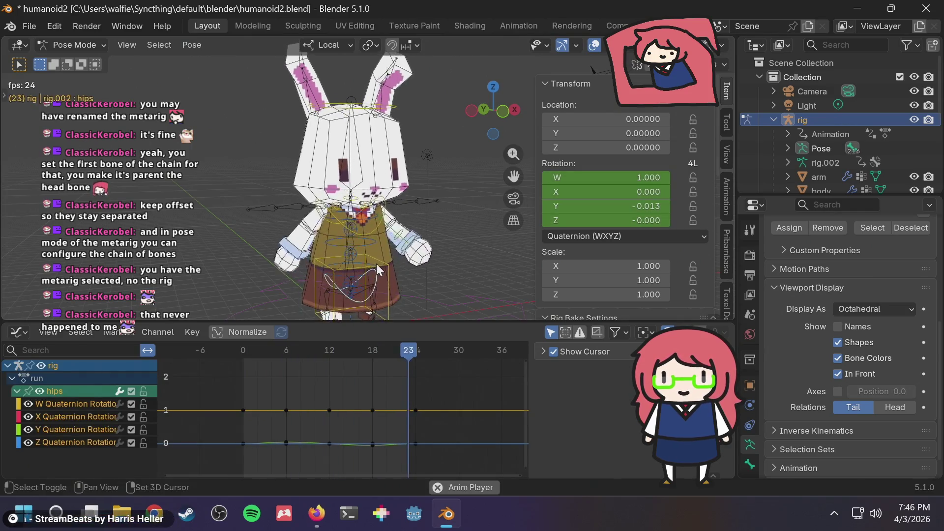
# - Expand the hips bone's Animation properties, then return to the browser's search results
pyautogui.hotkey('alt', 'Tab')
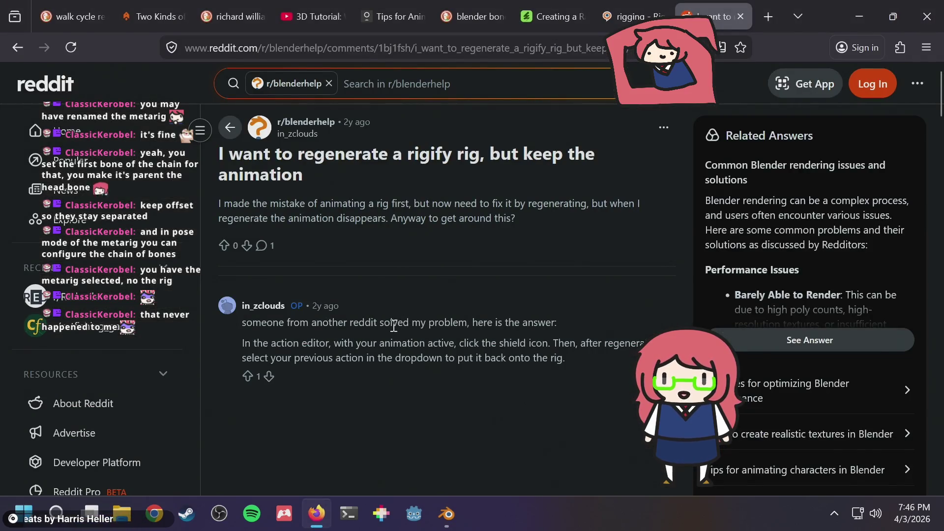
pyautogui.hotkey('alt', 'Tab')
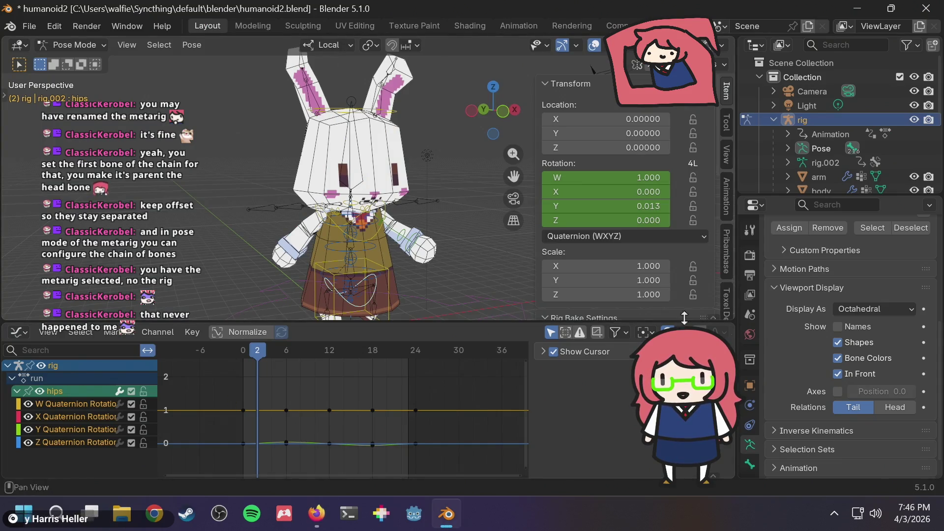
pyautogui.scroll(-1, 842, 346)
pyautogui.click(792, 443)
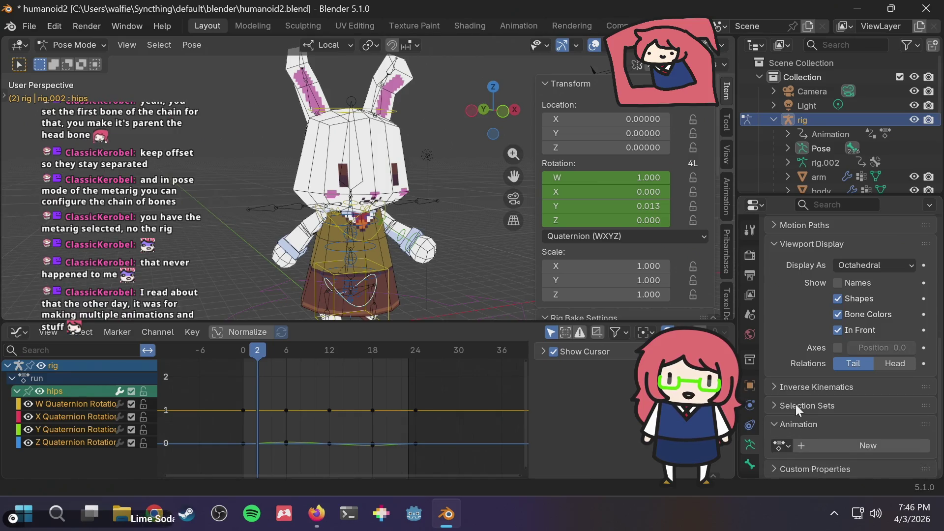
pyautogui.hotkey('alt', 'Tab')
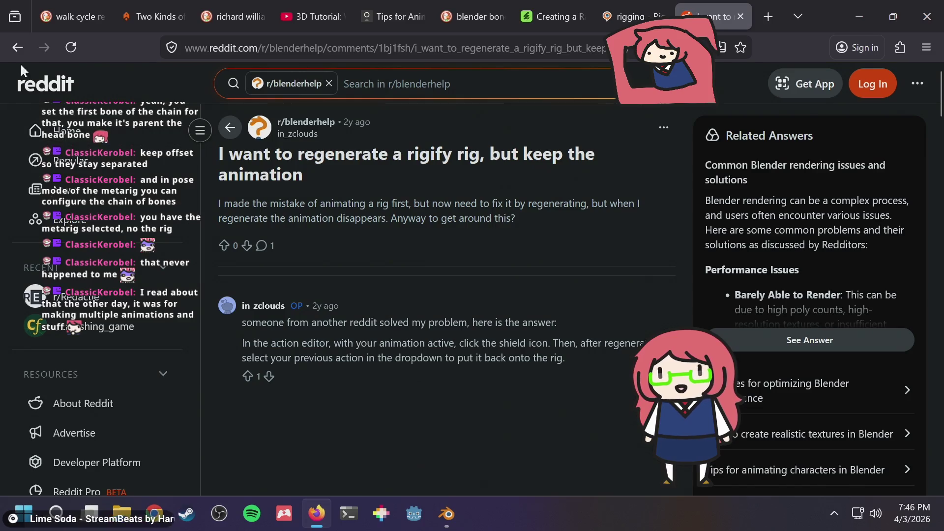
pyautogui.click(17, 47)
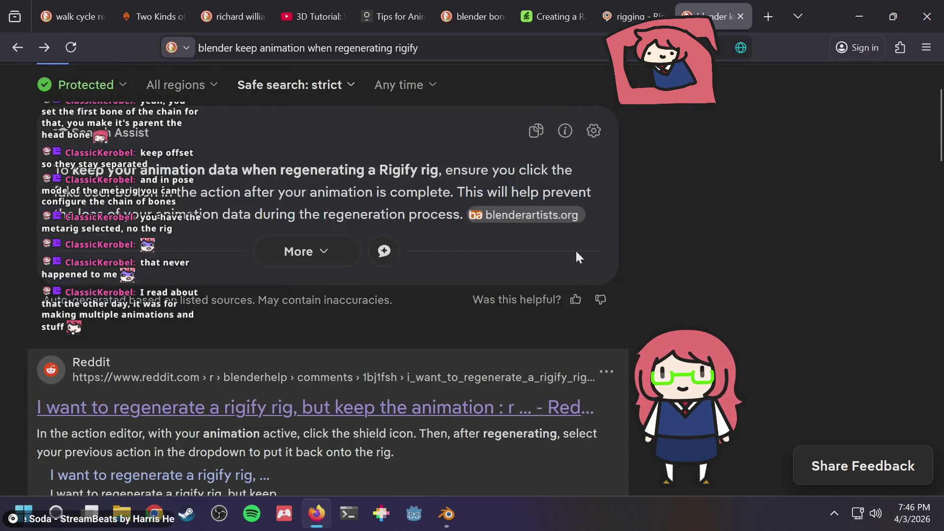
# - Scroll the results and open the r/blender thread on keeping animation when regenerating
pyautogui.scroll(-2, 576, 250)
pyautogui.scroll(-5, 575, 254)
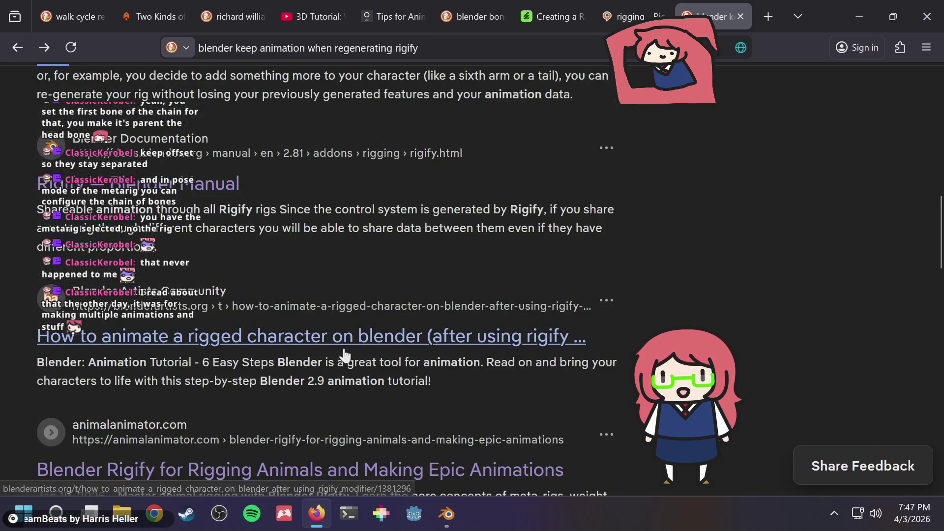
pyautogui.scroll(-2, 349, 344)
pyautogui.scroll(-4, 351, 341)
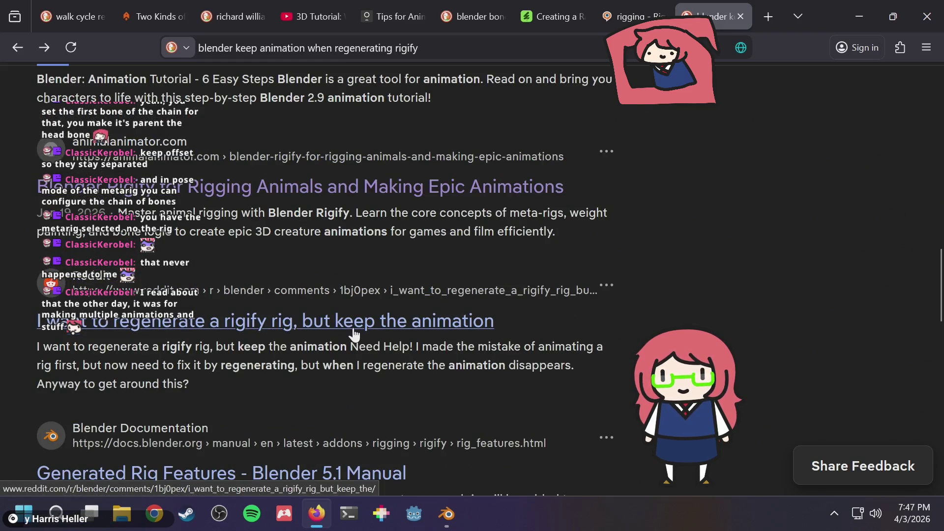
pyautogui.click(354, 335)
pyautogui.scroll(-4, 505, 284)
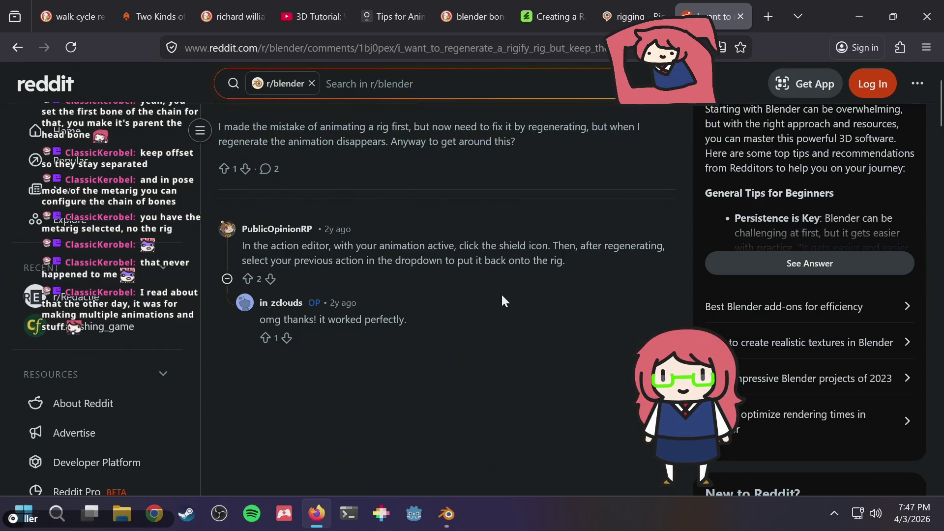
# - Start a new browser tab searching for 'blender action editor'
pyautogui.hotkey('alt', 'Tab')
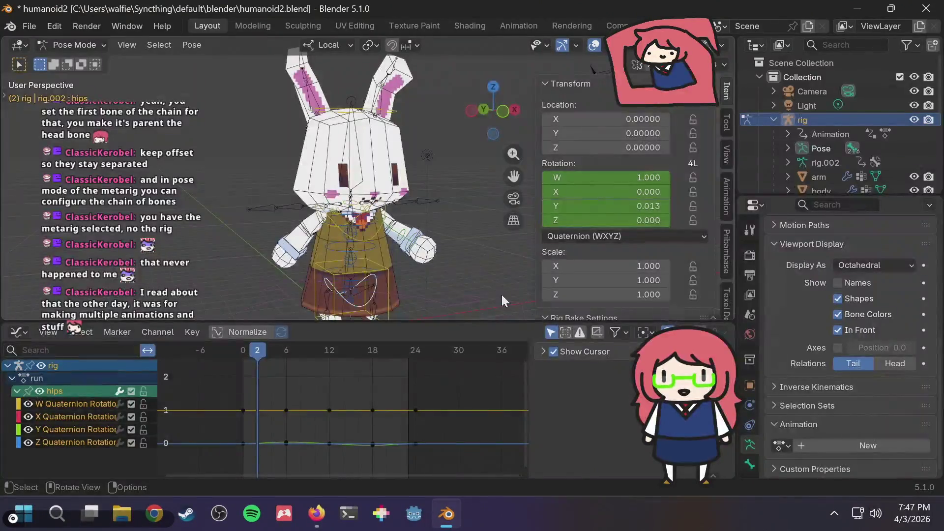
pyautogui.hotkey('alt', 'Tab')
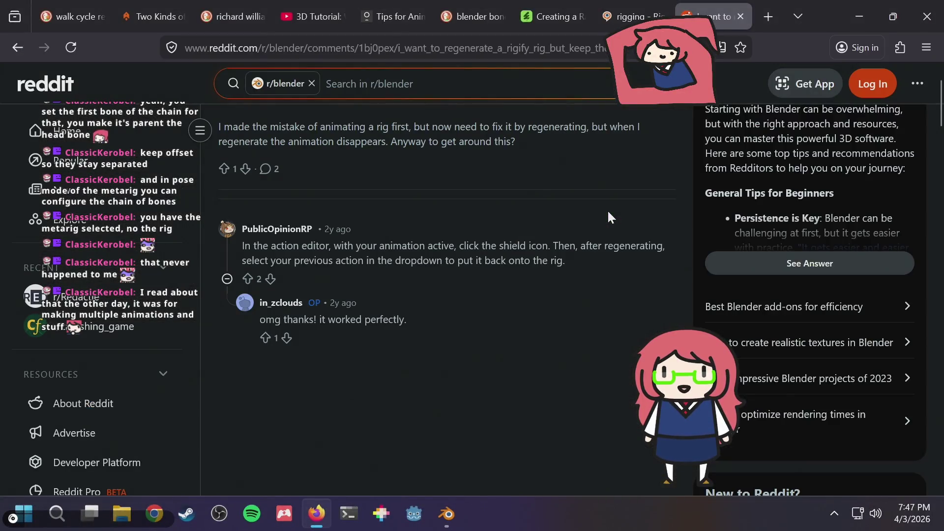
pyautogui.hotkey('ctrl', 't')
pyautogui.write('blender ac')
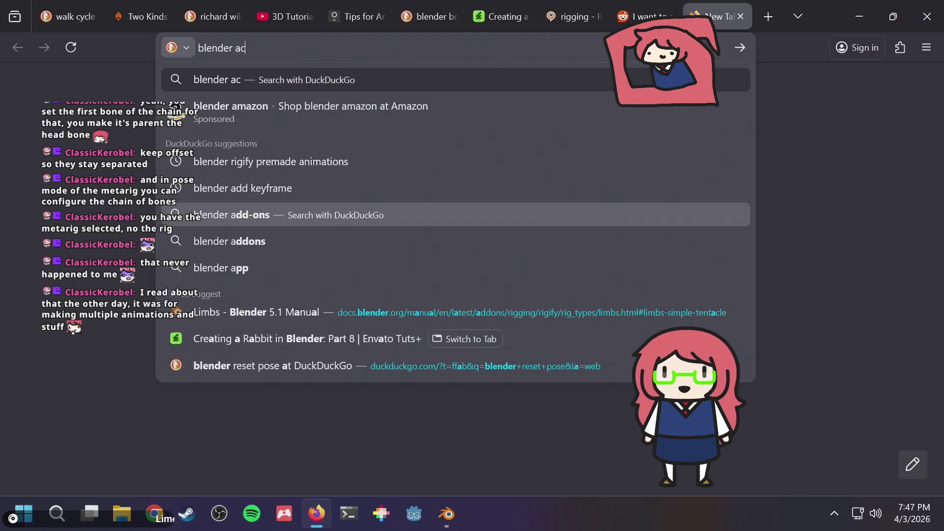
pyautogui.write('tion editor')
# - Search 'blender action editor' and read the Blender 5.1 Manual's Action Editor page
pyautogui.press('Return')
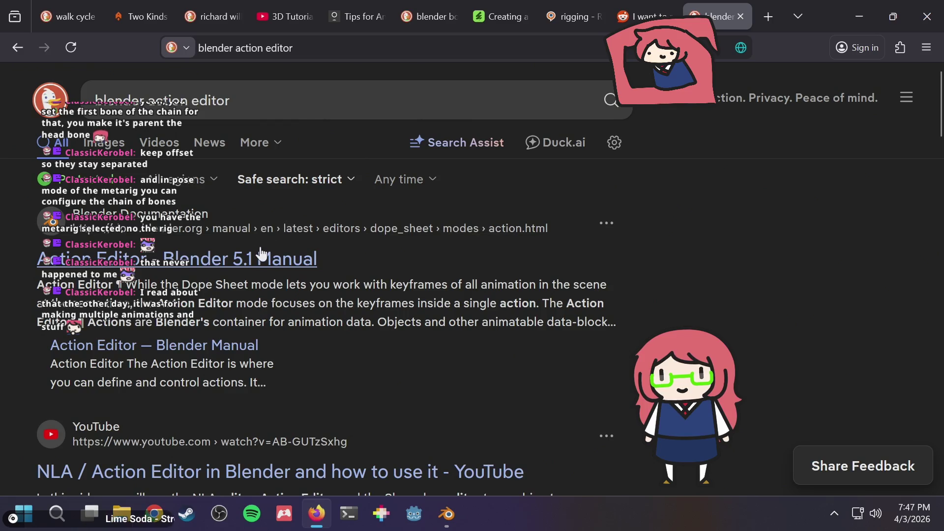
pyautogui.click(259, 253)
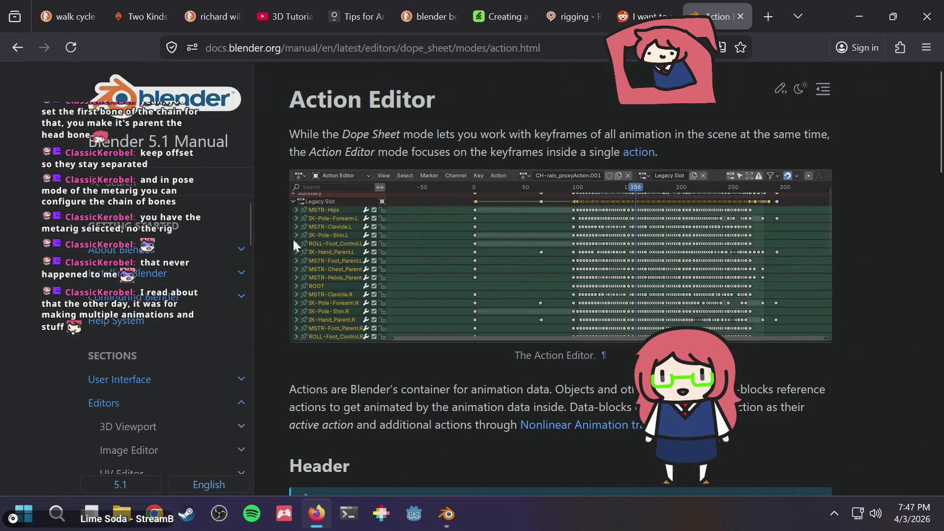
pyautogui.scroll(-2, 274, 241)
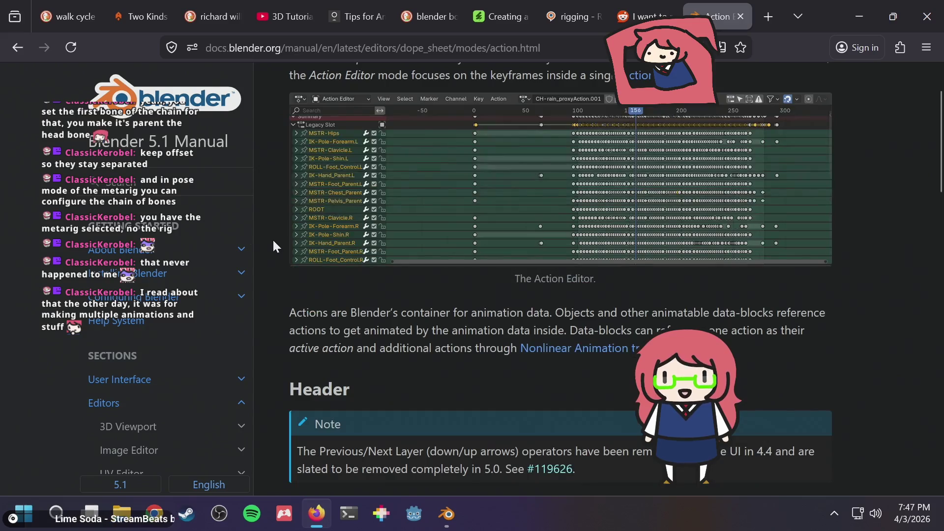
pyautogui.scroll(-2, 285, 240)
pyautogui.hotkey('alt', 'Tab')
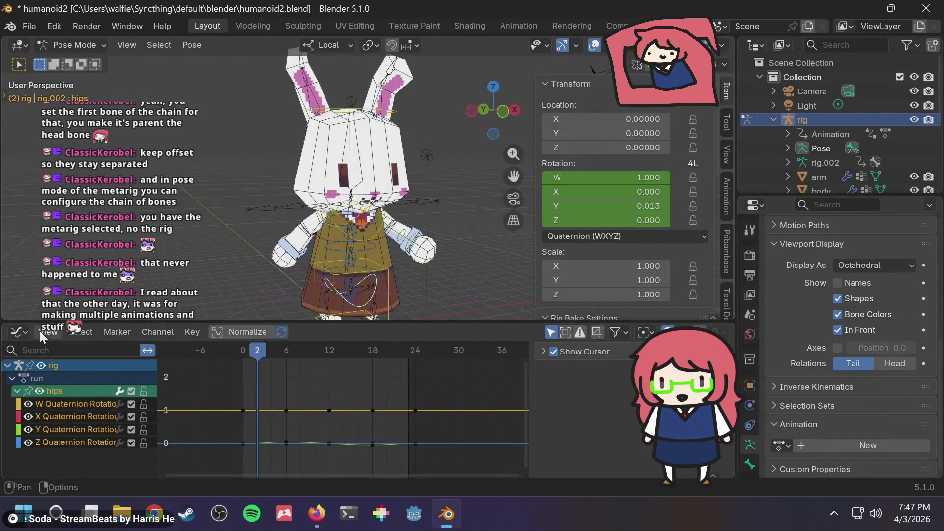
# - Change the bottom Graph Editor into the Dope Sheet, checking the manual along the way
pyautogui.click(20, 333)
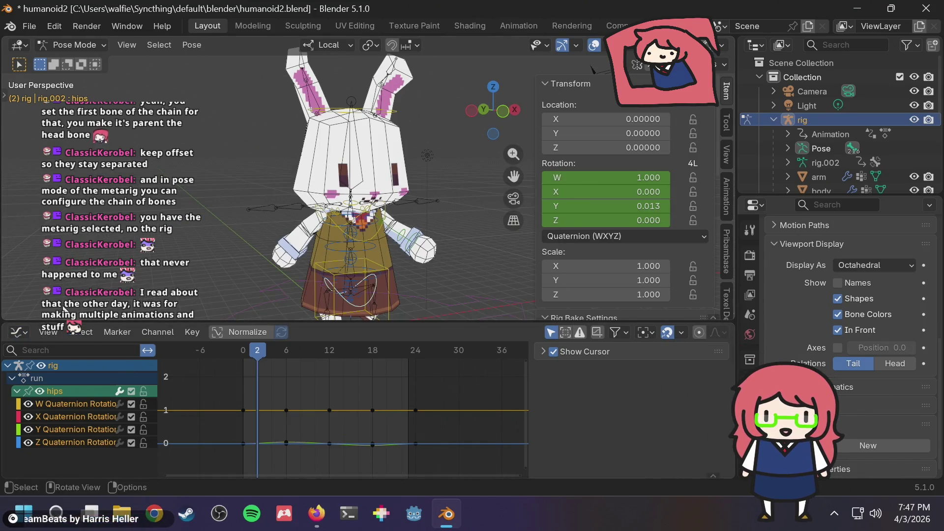
pyautogui.hotkey('alt', 'Tab')
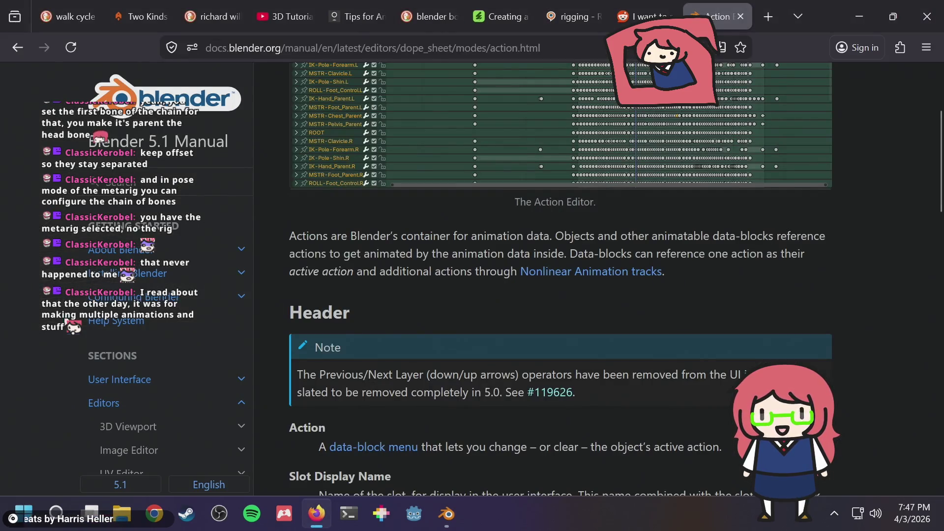
pyautogui.scroll(5, 476, 244)
pyautogui.hotkey('alt', 'Tab')
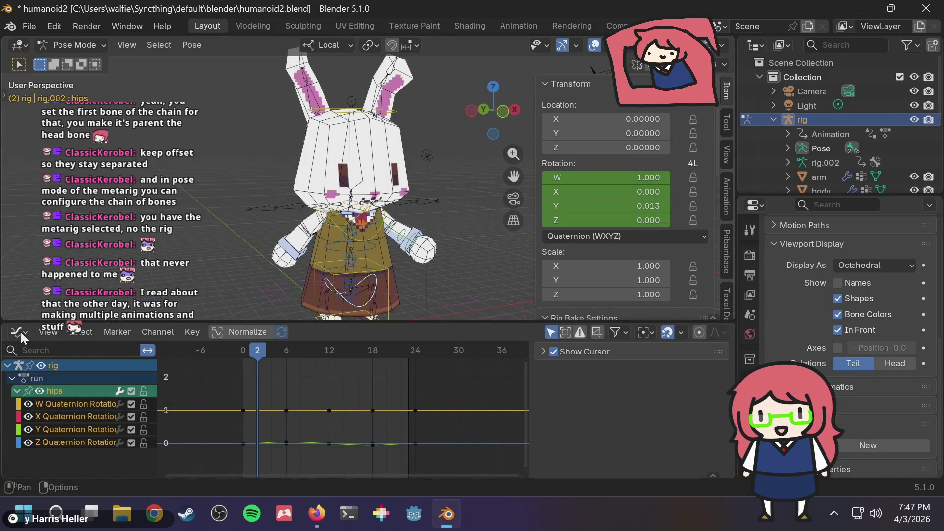
pyautogui.click(22, 334)
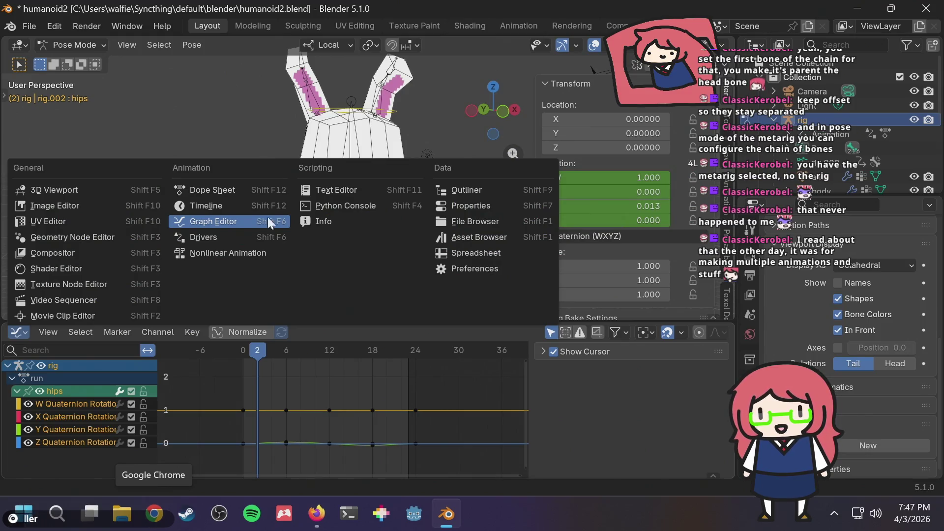
pyautogui.click(216, 184)
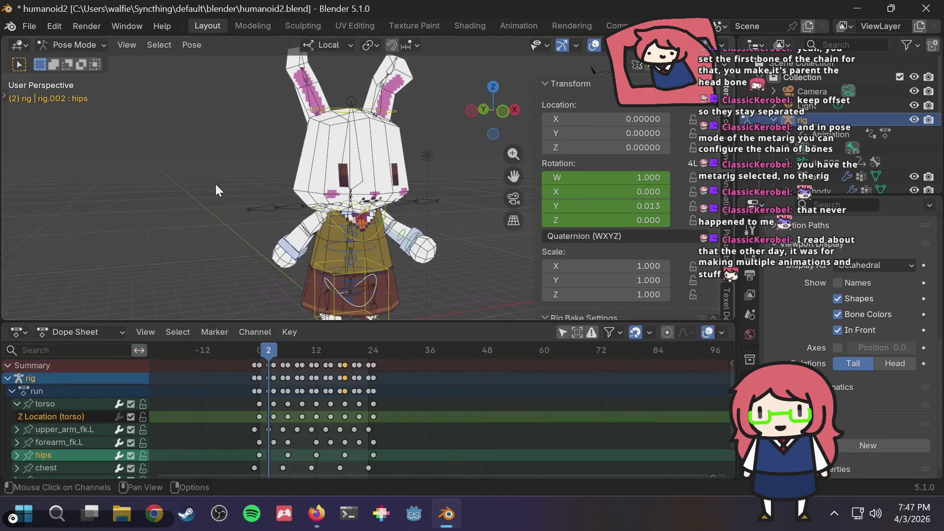
# - Set the Dope Sheet mode to Action Editor, consulting the manual and Reddit thread
pyautogui.hotkey('alt', 'Tab')
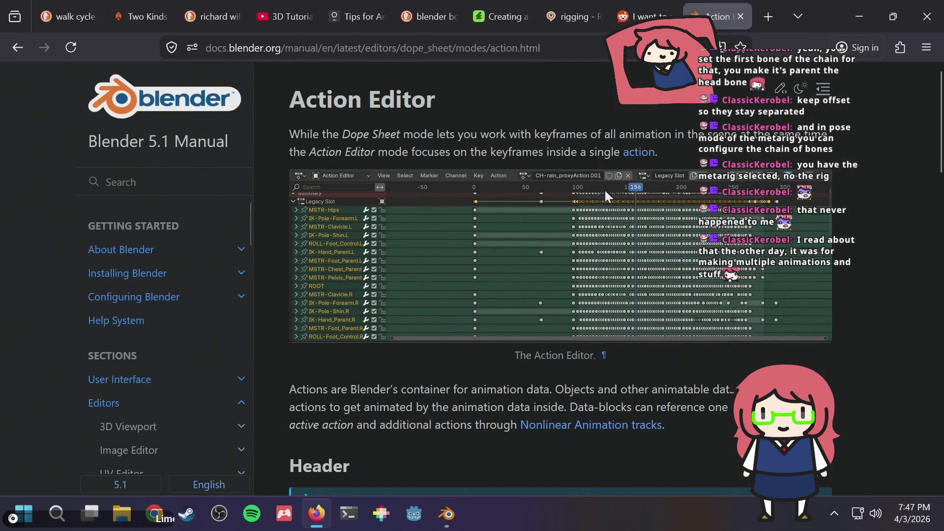
pyautogui.hotkey('alt', 'Tab')
pyautogui.hotkey('alt', 'Tab')
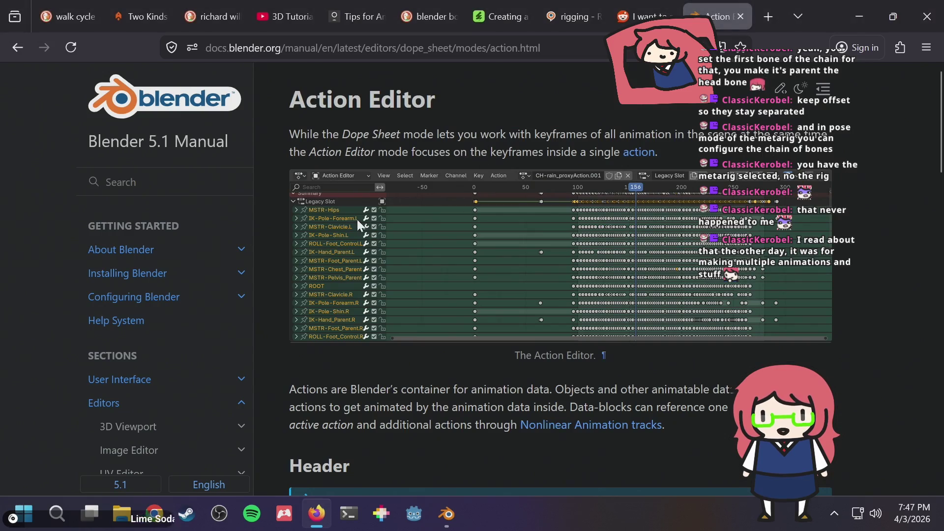
pyautogui.hotkey('alt', 'Tab')
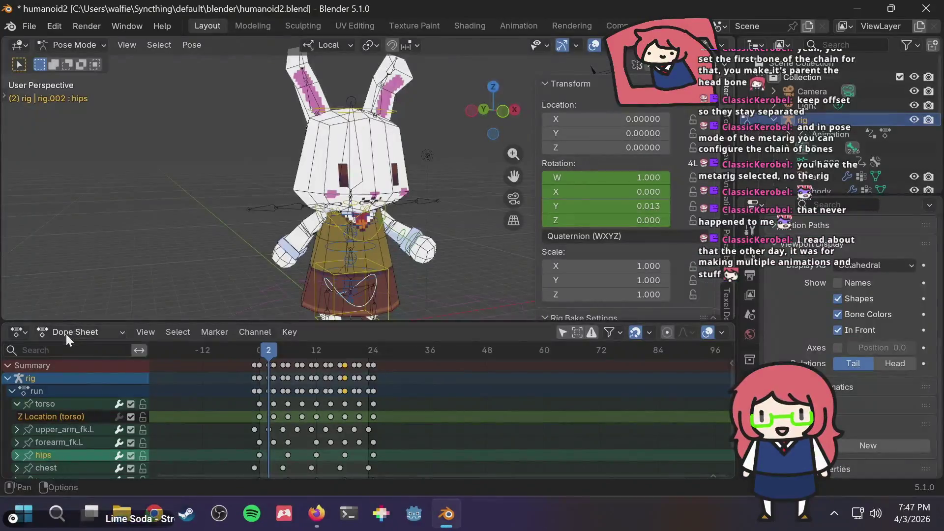
pyautogui.click(66, 333)
pyautogui.click(63, 382)
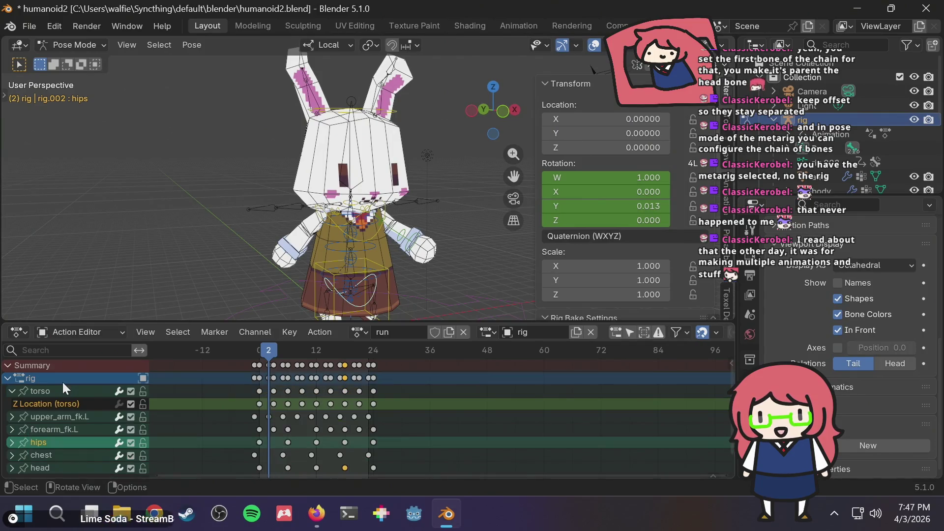
pyautogui.hotkey('alt', 'Tab')
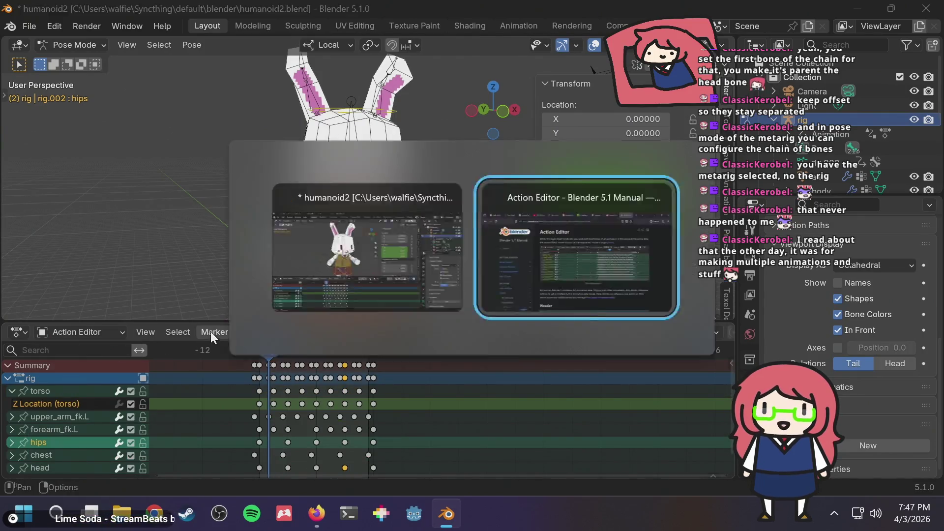
pyautogui.hotkey('ctrl', 'shift', 'Tab')
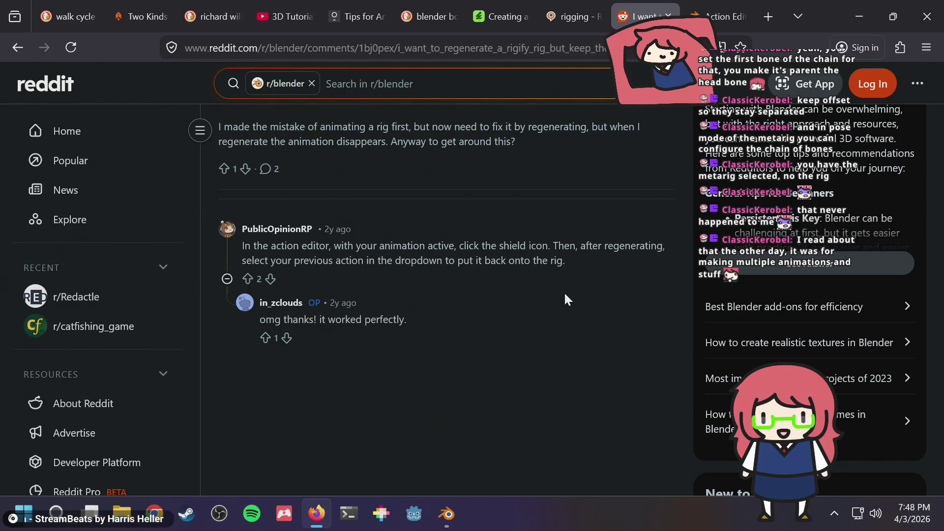
pyautogui.hotkey('alt', 'Tab')
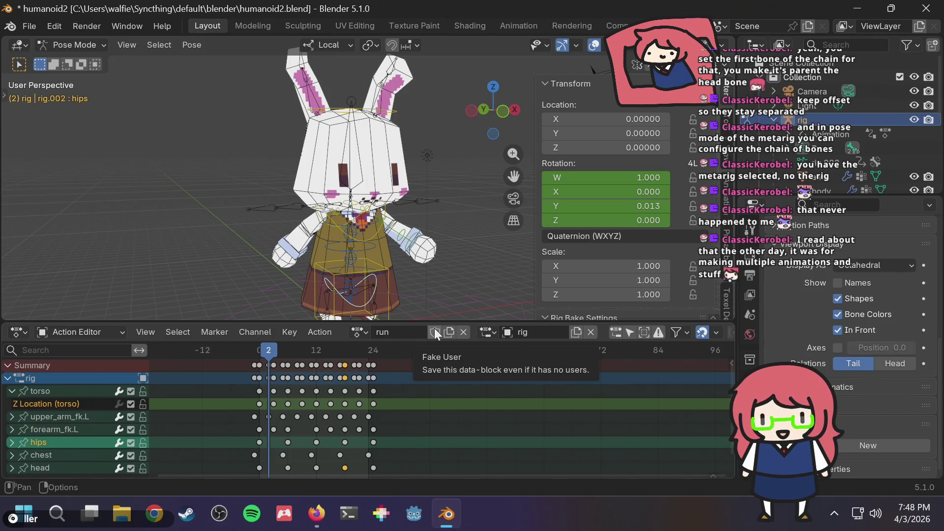
# - Play the run animation from frame 0 and protect the run action with a fake user
pyautogui.click(255, 353)
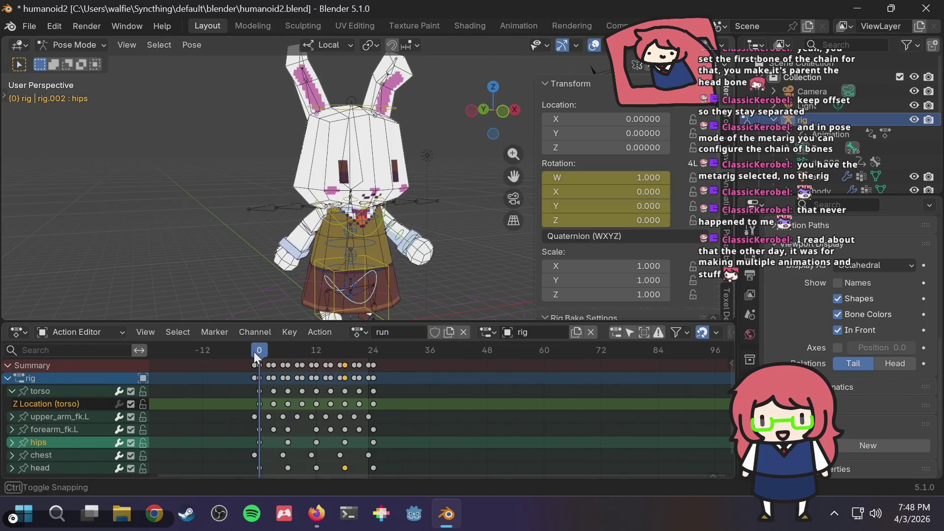
pyautogui.press('space')
pyautogui.press('space')
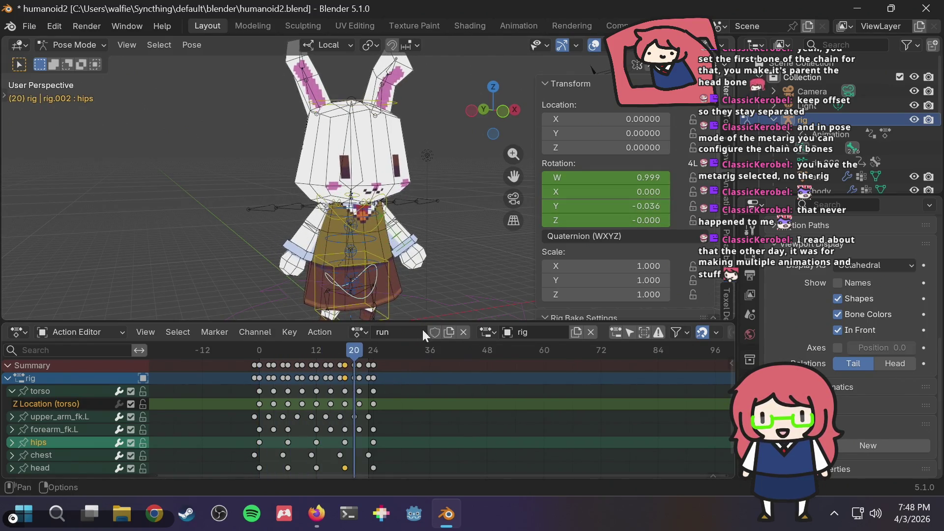
pyautogui.click(434, 331)
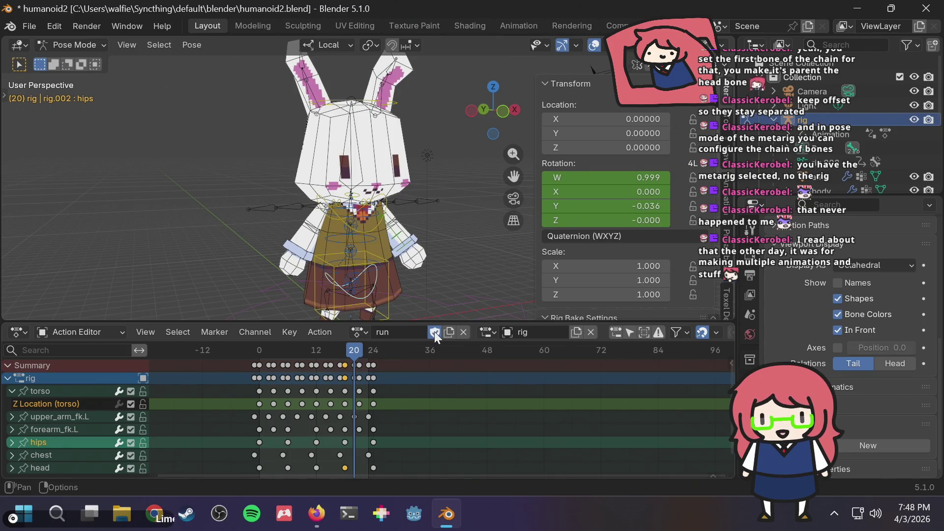
pyautogui.hotkey('alt', 'Tab')
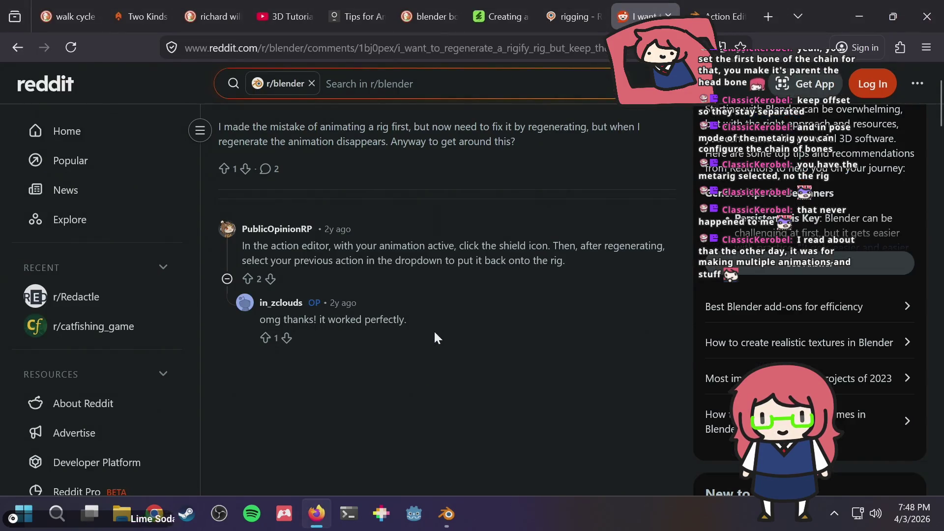
pyautogui.hotkey('alt', 'Tab')
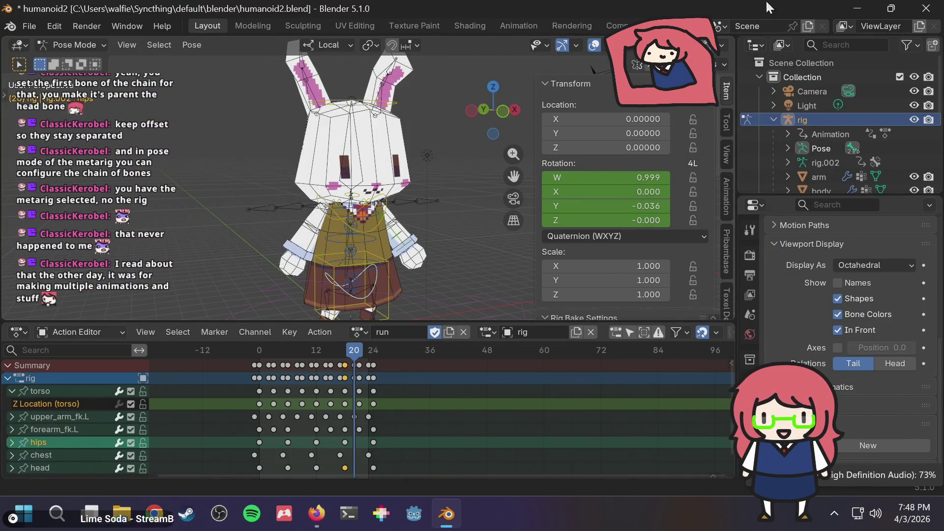
# - Make the metarig active in Object Mode and regenerate the rig
pyautogui.scroll(-5, 816, 134)
pyautogui.click(813, 124)
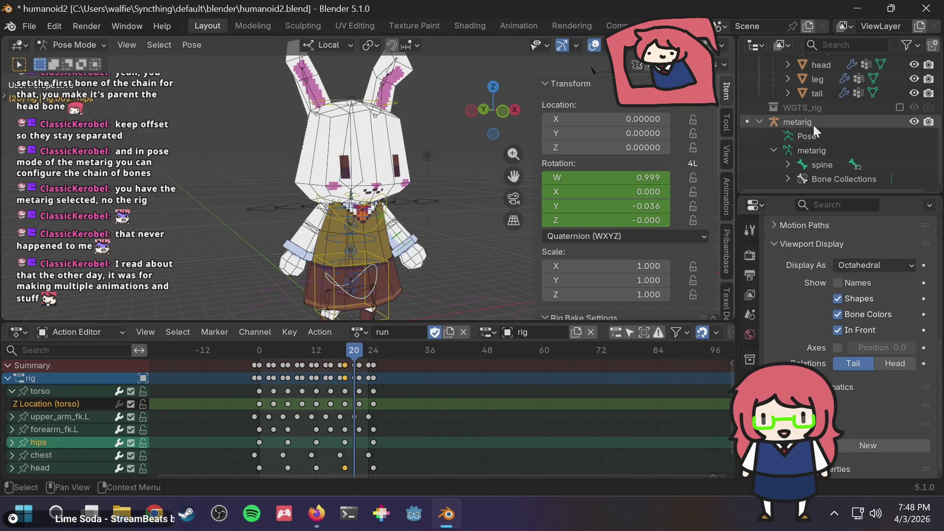
pyautogui.click(84, 49)
pyautogui.click(79, 60)
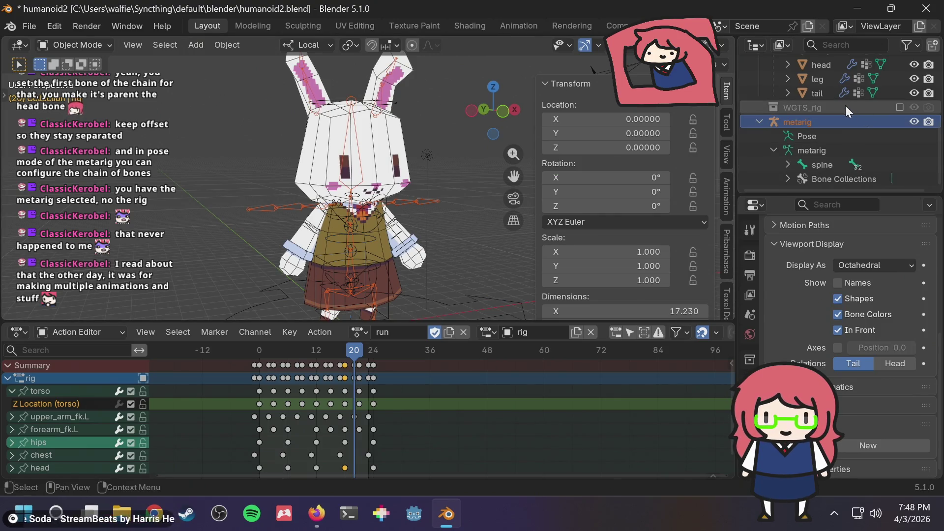
pyautogui.click(829, 122)
pyautogui.scroll(-5, 911, 386)
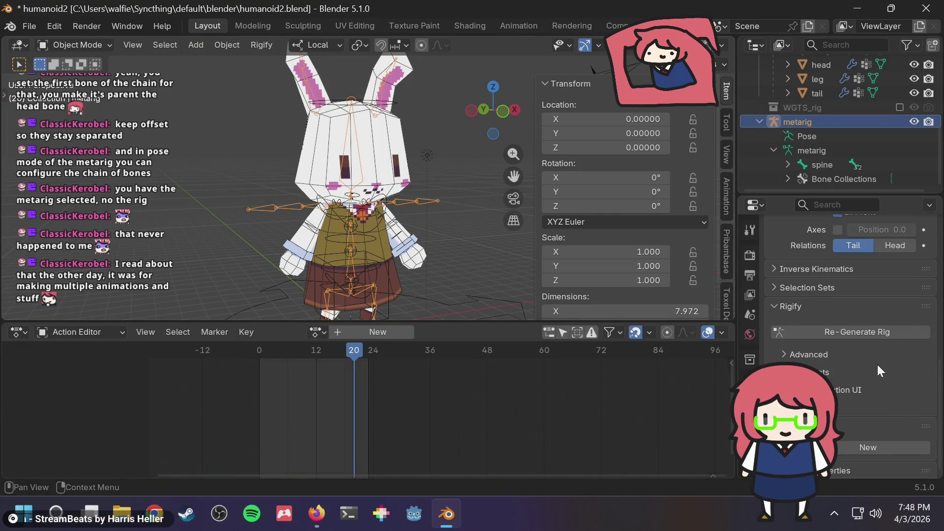
pyautogui.click(873, 334)
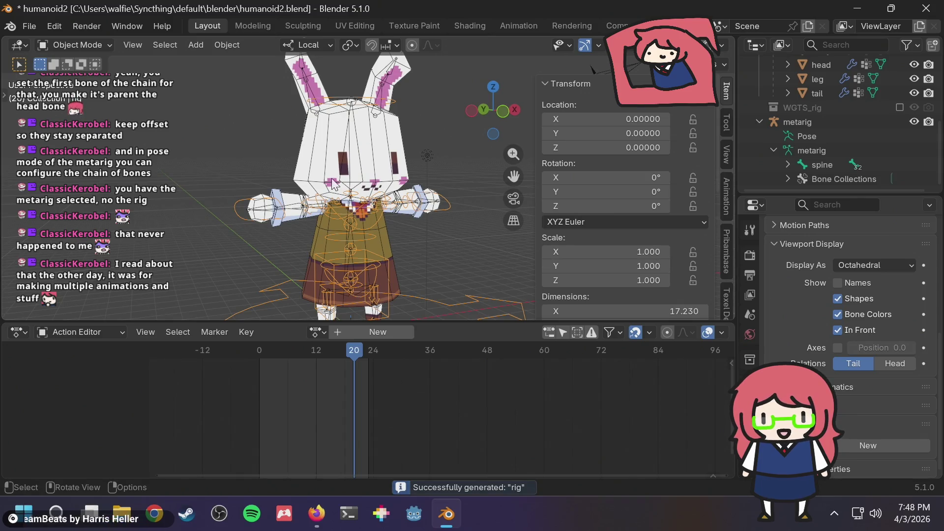
pyautogui.scroll(5, 818, 72)
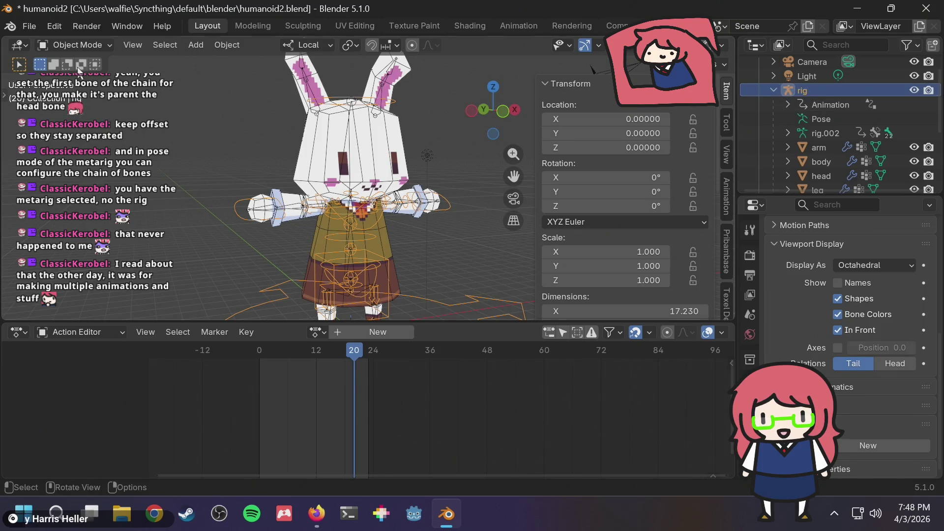
# - Put the regenerated rig into Pose Mode and select the left hand IK and neck bones
pyautogui.click(82, 45)
pyautogui.click(76, 93)
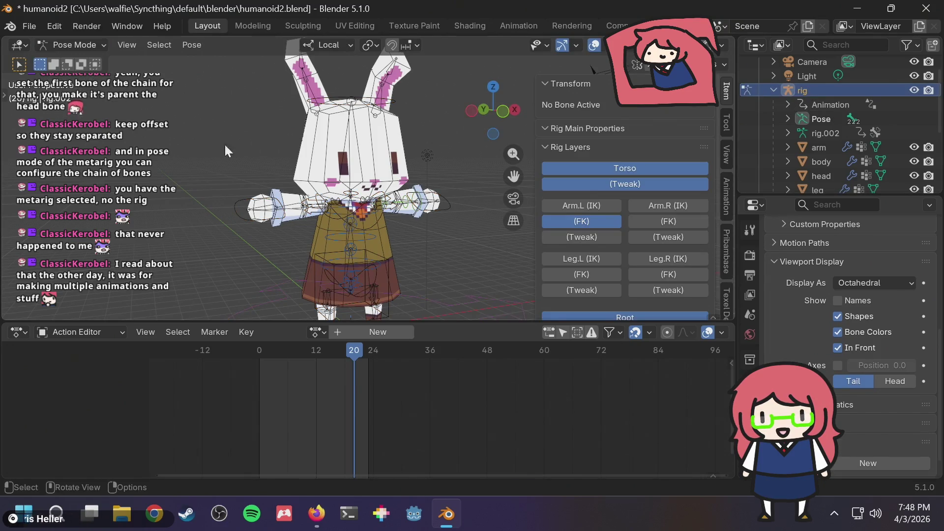
pyautogui.click(435, 204)
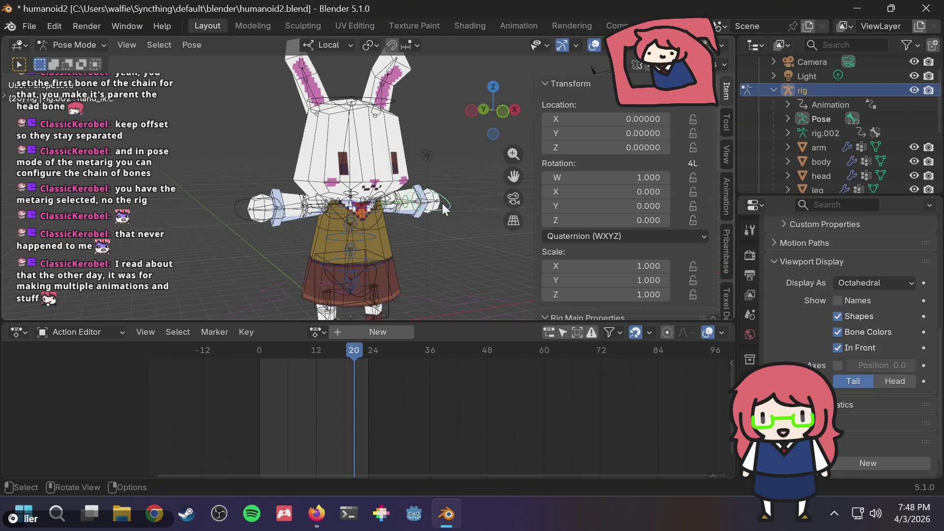
pyautogui.click(359, 204)
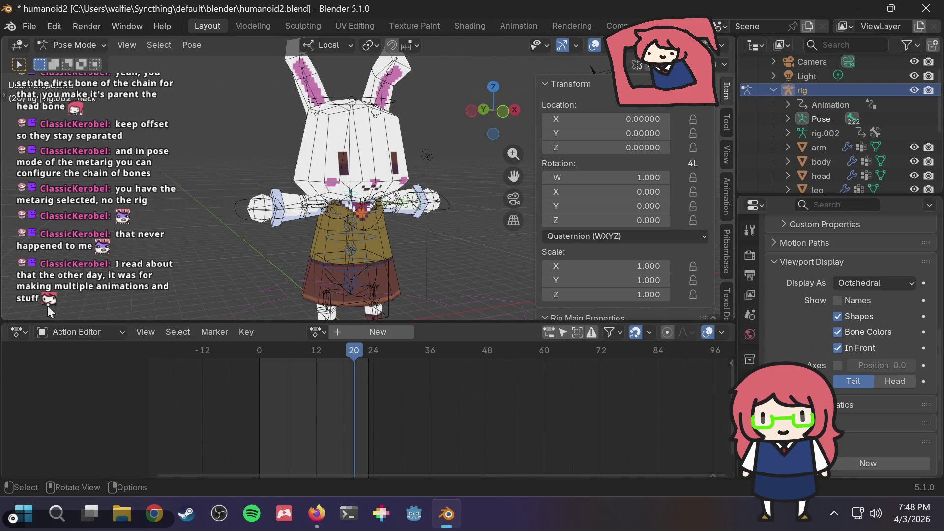
pyautogui.hotkey('alt', 'Tab')
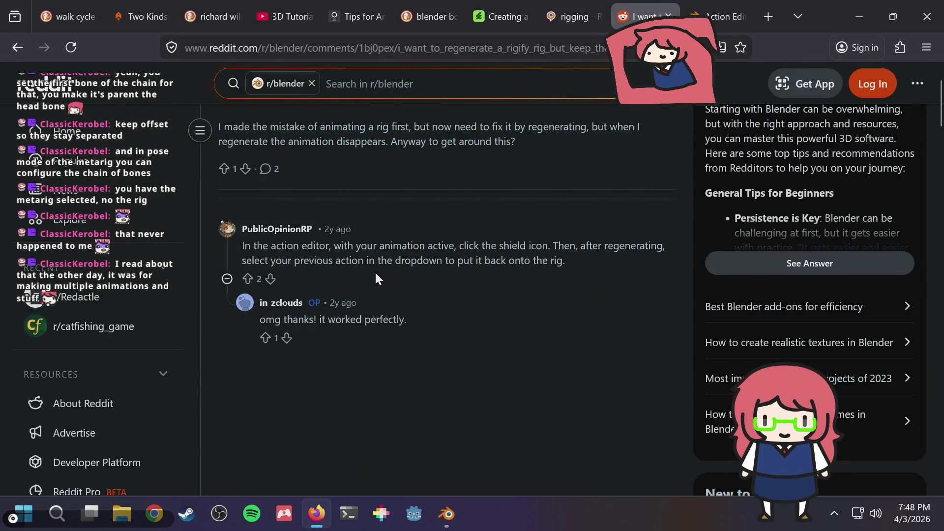
pyautogui.hotkey('alt', 'Tab')
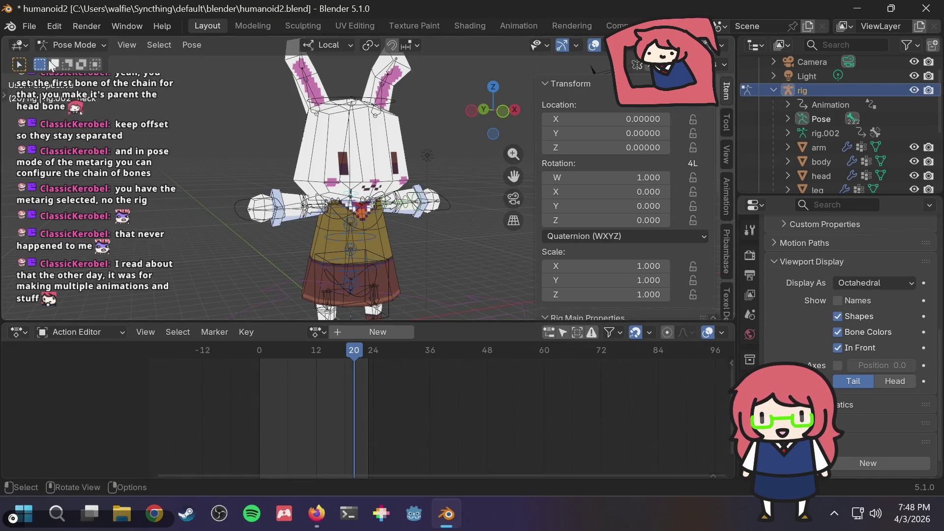
pyautogui.hotkey('alt', 'Tab')
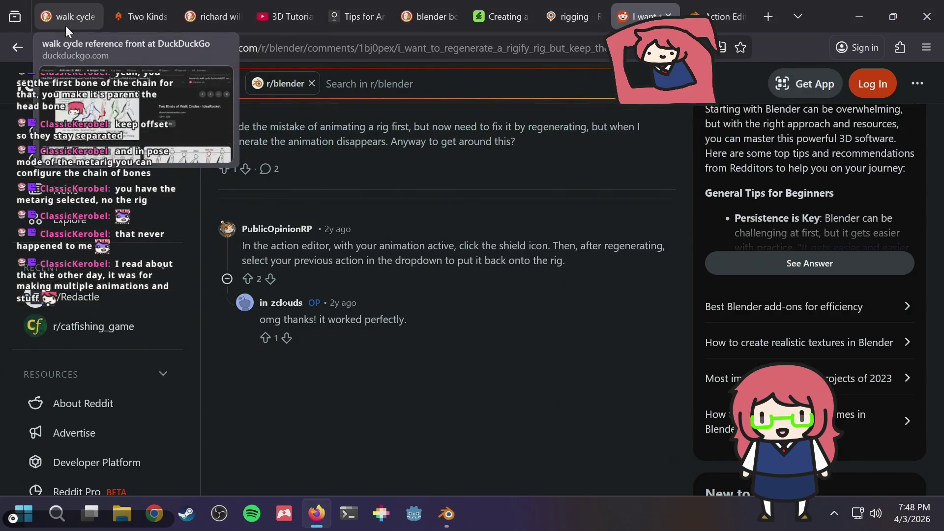
pyautogui.hotkey('alt', 'Tab')
# - Keep the Action Editor, reset the playhead to frame 0, and leave Pose Mode
pyautogui.click(66, 26)
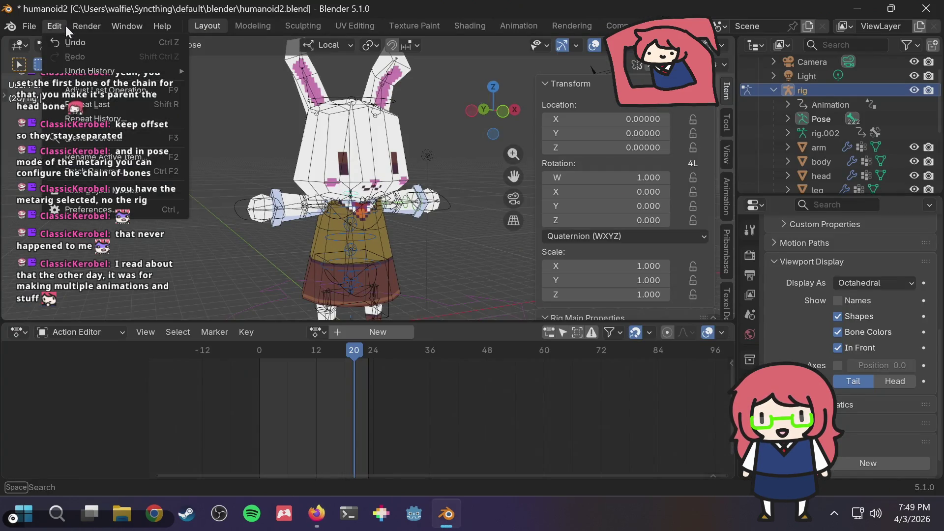
pyautogui.click(66, 26)
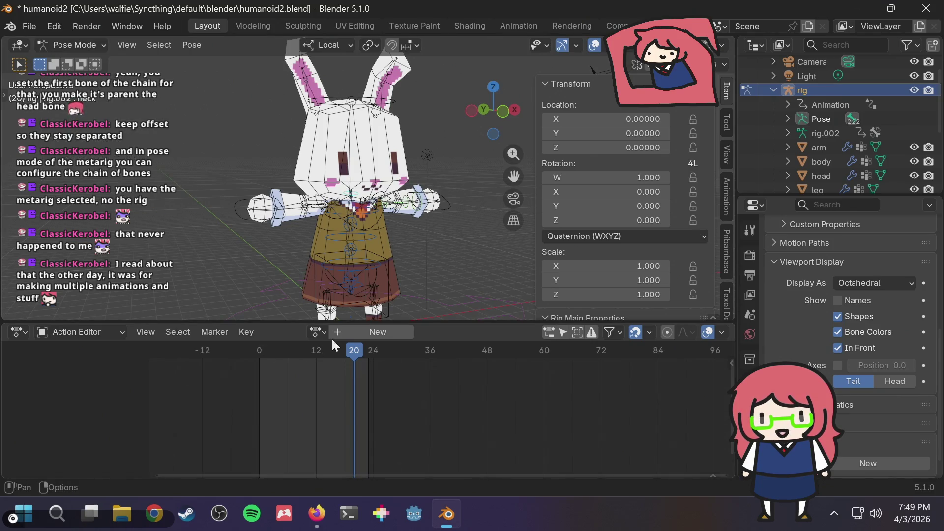
pyautogui.click(84, 330)
pyautogui.click(84, 330)
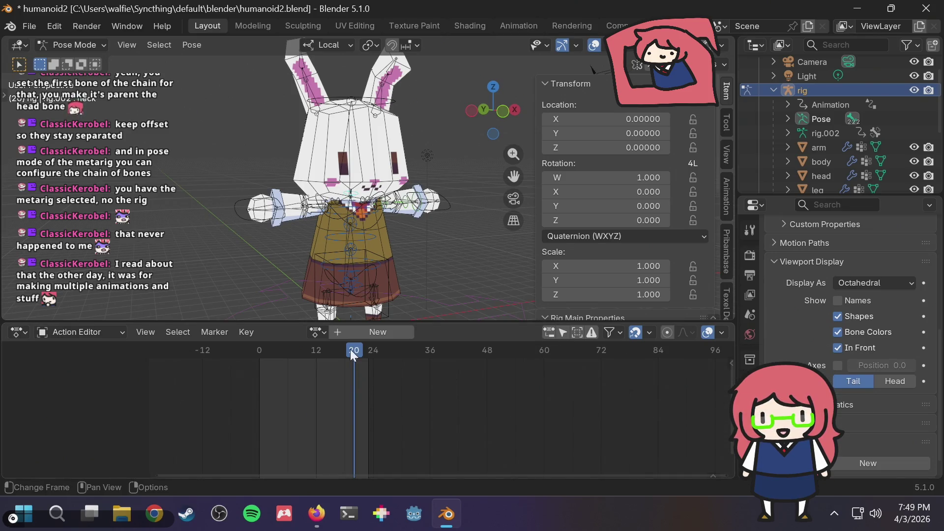
pyautogui.moveTo(353, 353); pyautogui.dragTo(259, 350)
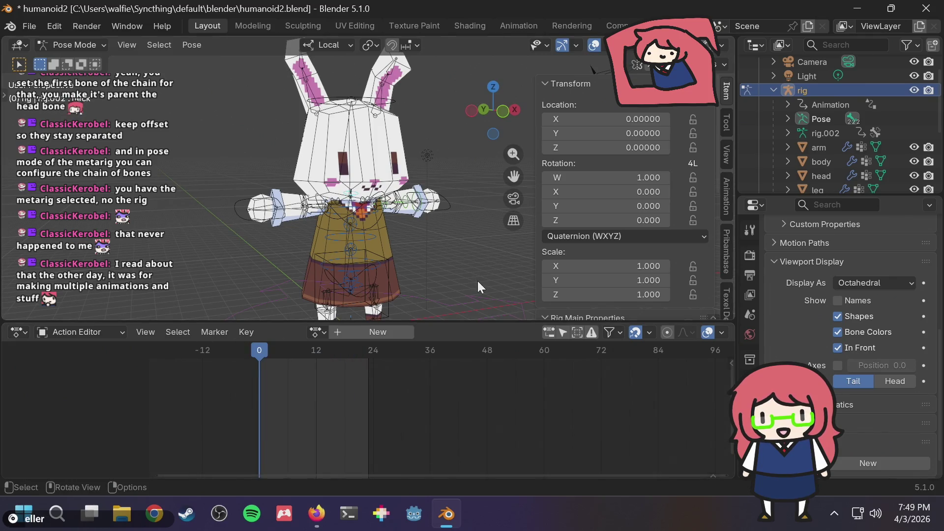
pyautogui.hotkey('ctrl', 'z')
pyautogui.hotkey('ctrl', 'z')
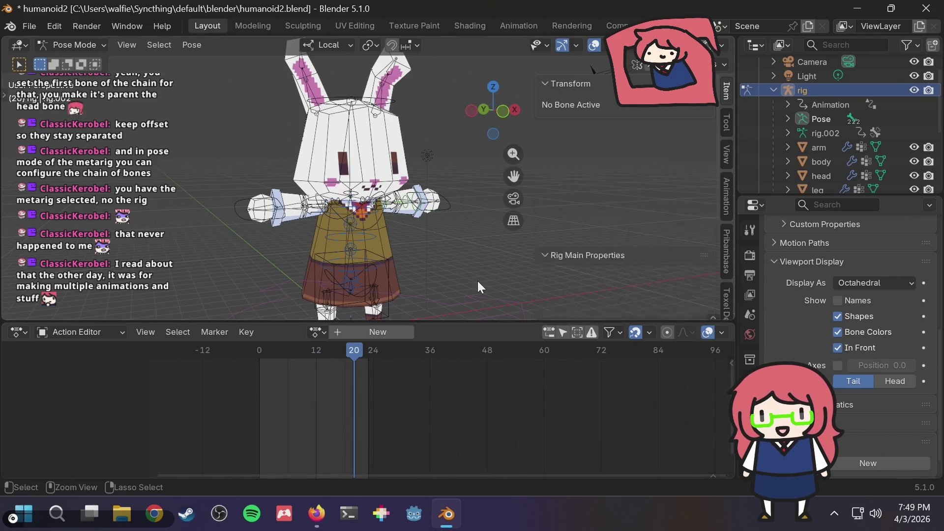
pyautogui.hotkey('ctrl', 'z')
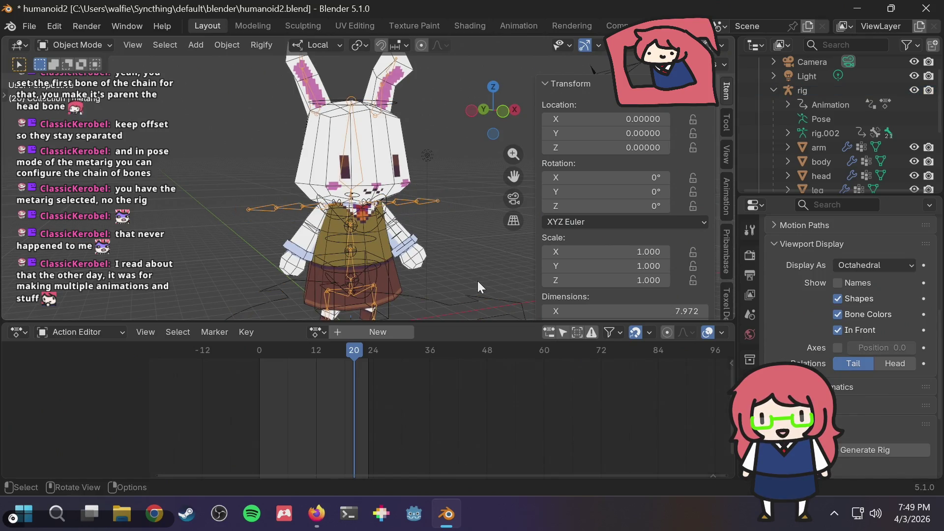
# - Play and stop the animation, then select the rig to show its run action
pyautogui.hotkey('shift', 'space')
pyautogui.press('Escape')
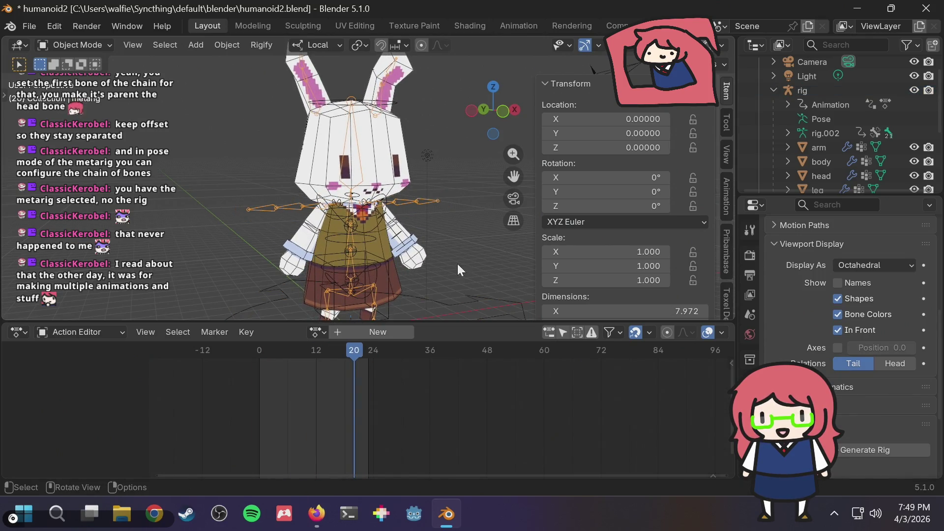
pyautogui.hotkey('alt', 'Tab')
pyautogui.hotkey('alt', 'Tab')
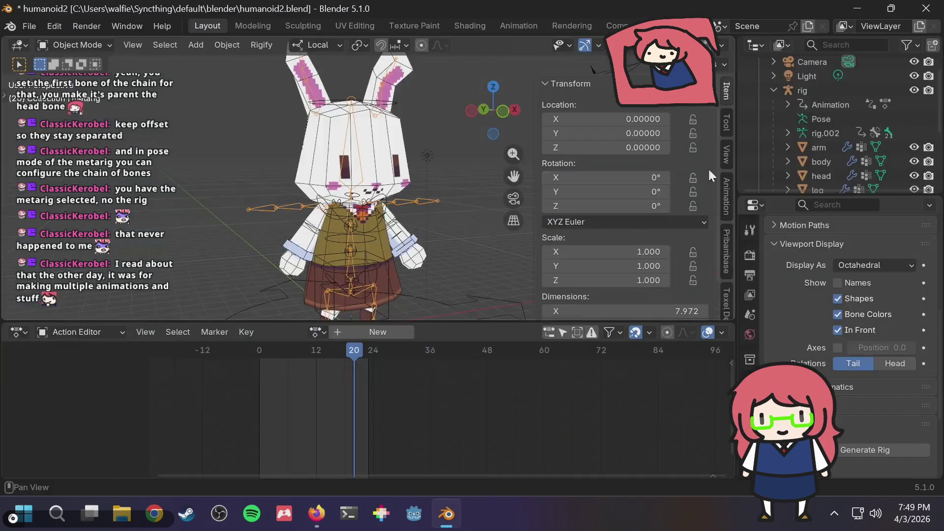
pyautogui.click(820, 91)
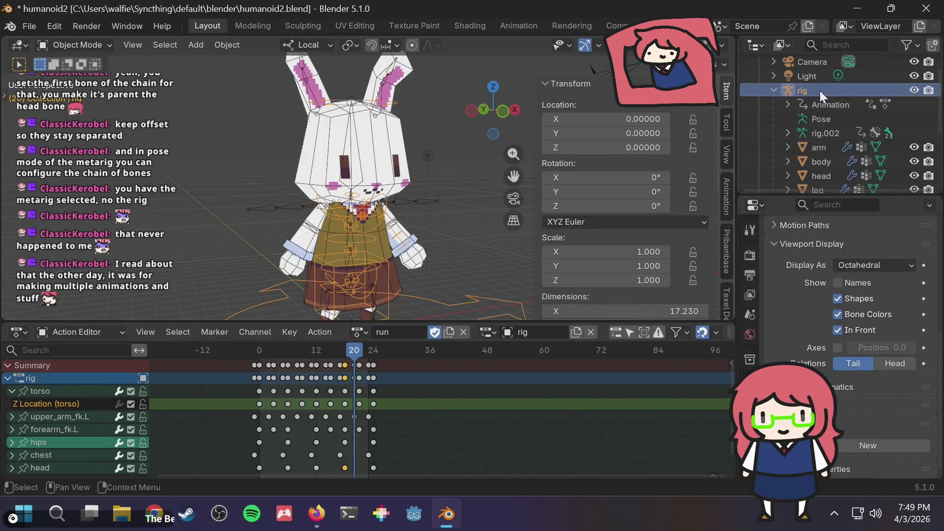
pyautogui.press('shift')
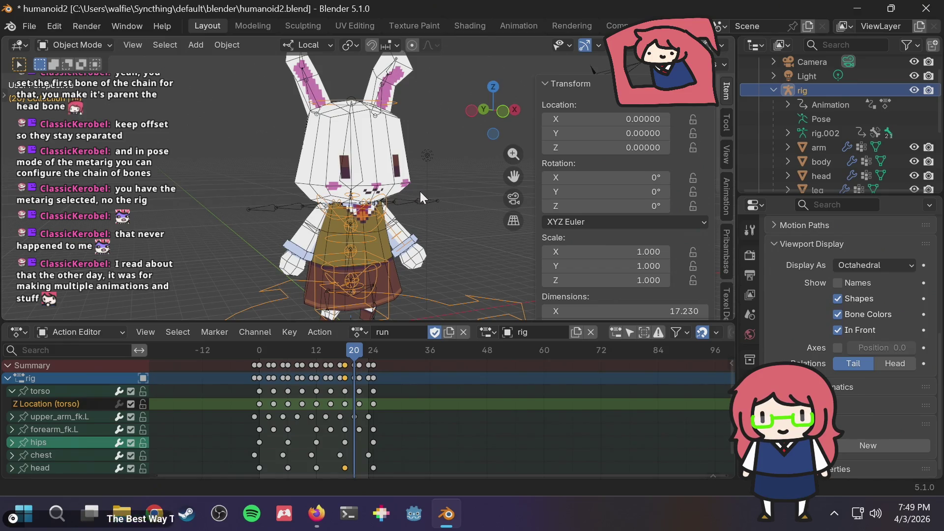
pyautogui.press('super')
pyautogui.press('super')
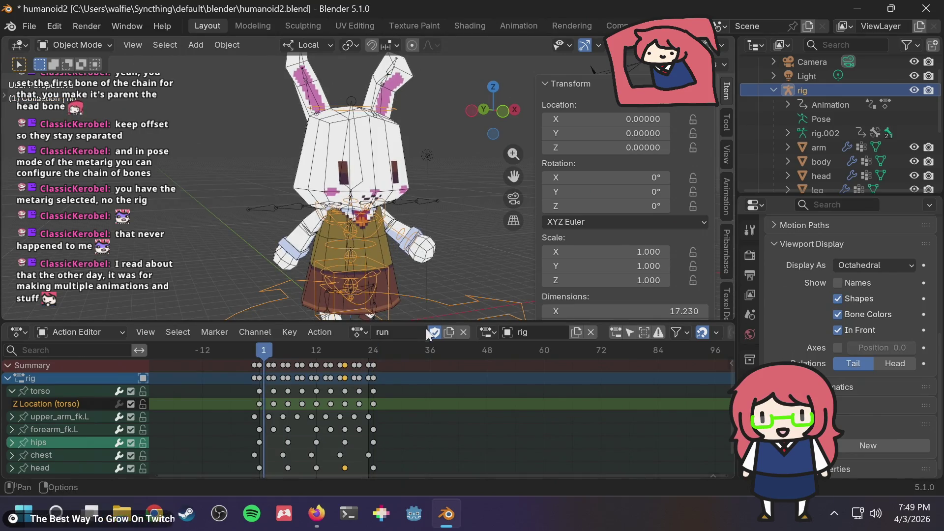
# - Inspect the run action's name and the action list without changing anything
pyautogui.click(399, 332)
pyautogui.click(362, 332)
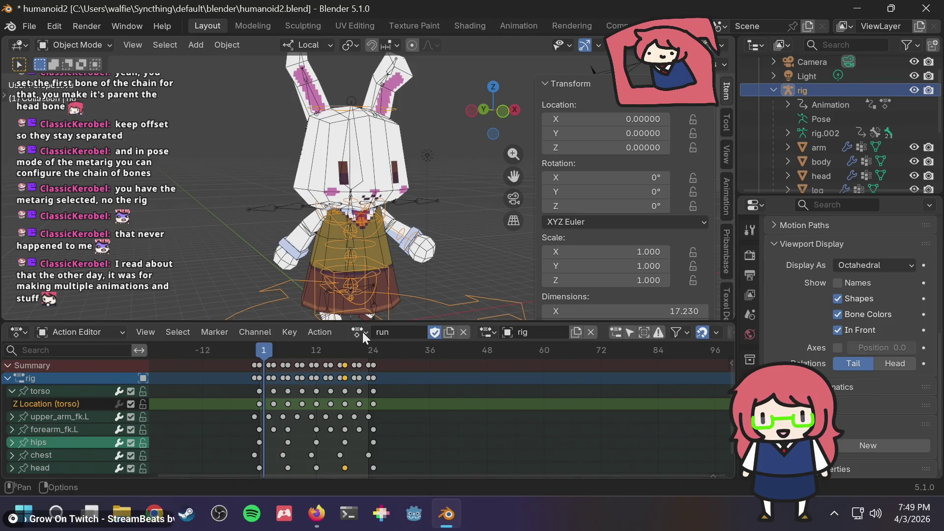
pyautogui.click(363, 331)
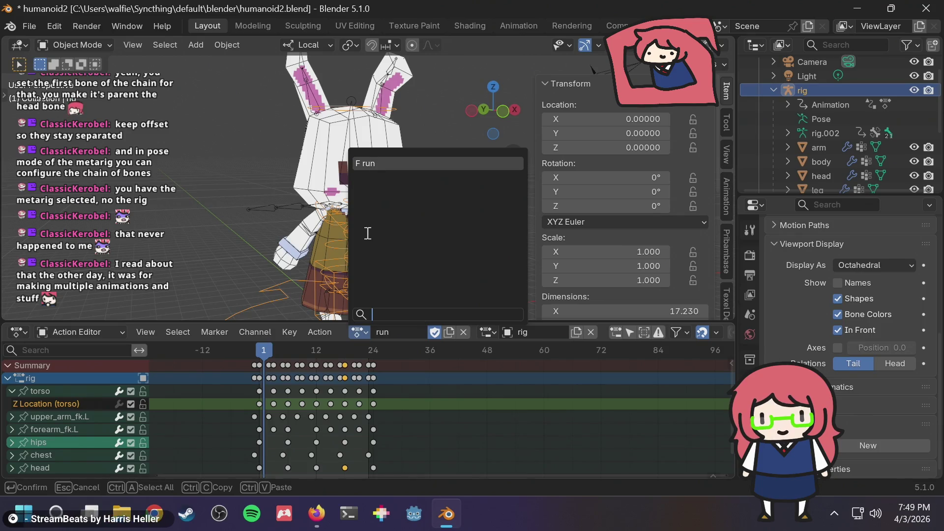
pyautogui.click(373, 169)
pyautogui.click(364, 331)
pyautogui.click(389, 333)
pyautogui.press('Return')
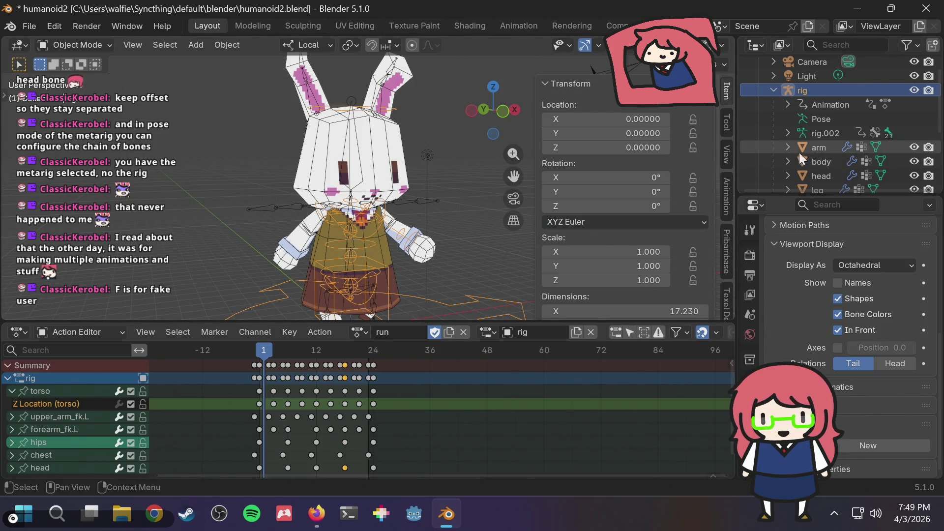
pyautogui.scroll(-5, 802, 148)
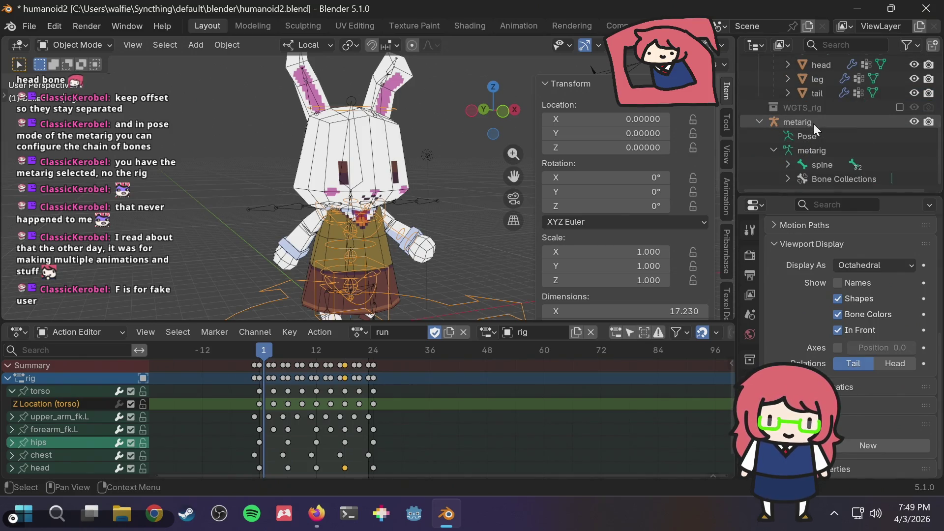
# - Regenerate the rig from the metarig and select the new rig in the viewport
pyautogui.click(814, 122)
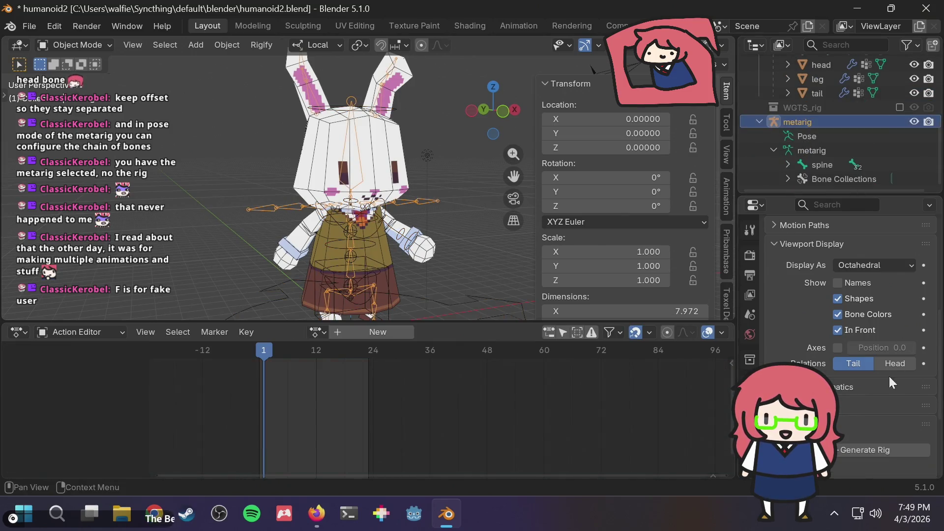
pyautogui.click(864, 444)
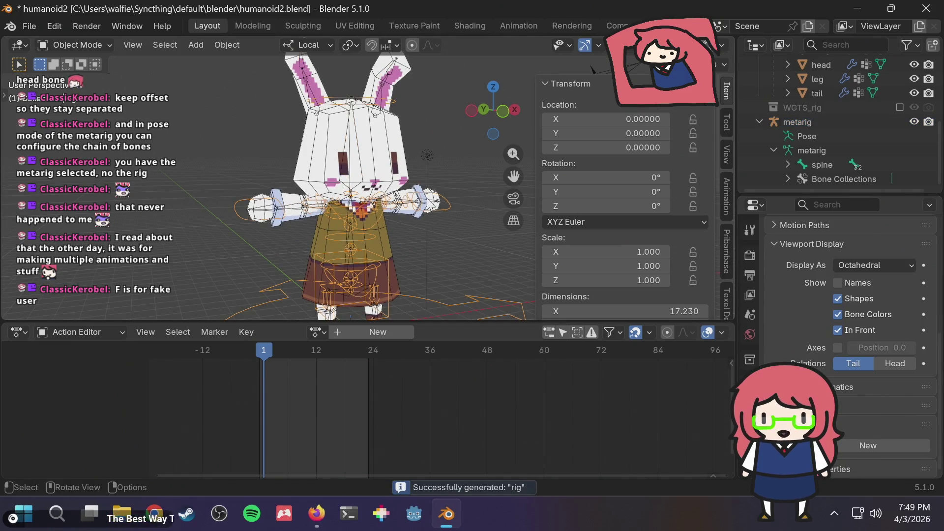
pyautogui.click(385, 191)
pyautogui.click(372, 180)
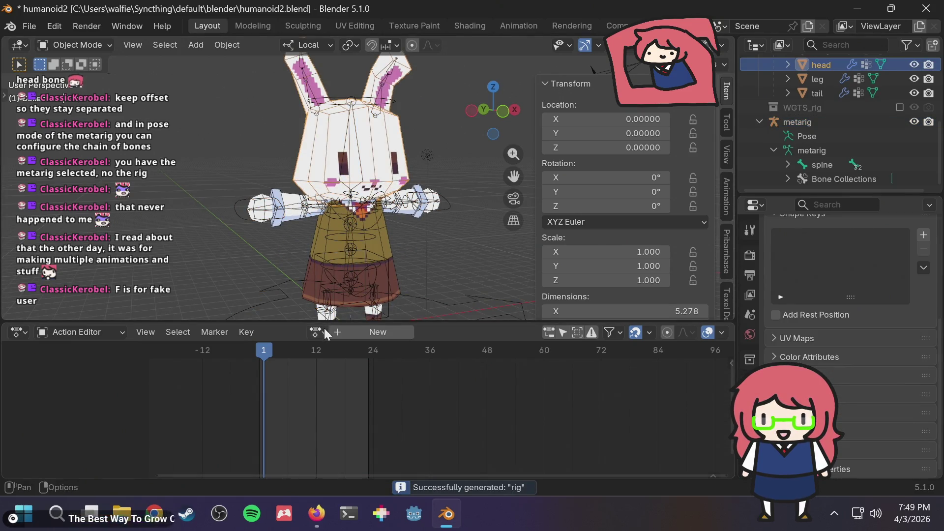
# - Assign the run action to the new rig and play it from frame 0
pyautogui.click(317, 332)
pyautogui.click(358, 162)
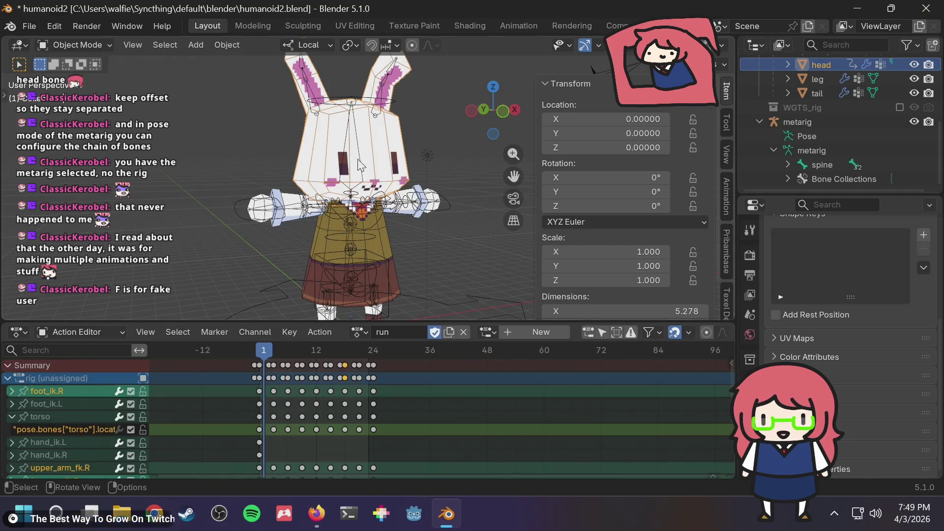
pyautogui.moveTo(261, 355)
pyautogui.mouseDown()
pyautogui.moveTo(245, 355)
pyautogui.moveTo(358, 358)
pyautogui.moveTo(229, 368)
pyautogui.mouseUp()
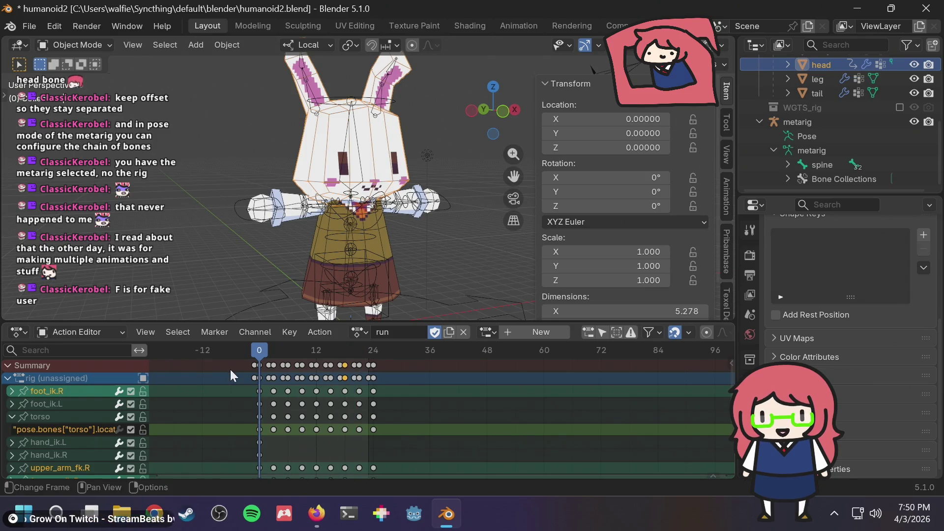
pyautogui.press('space')
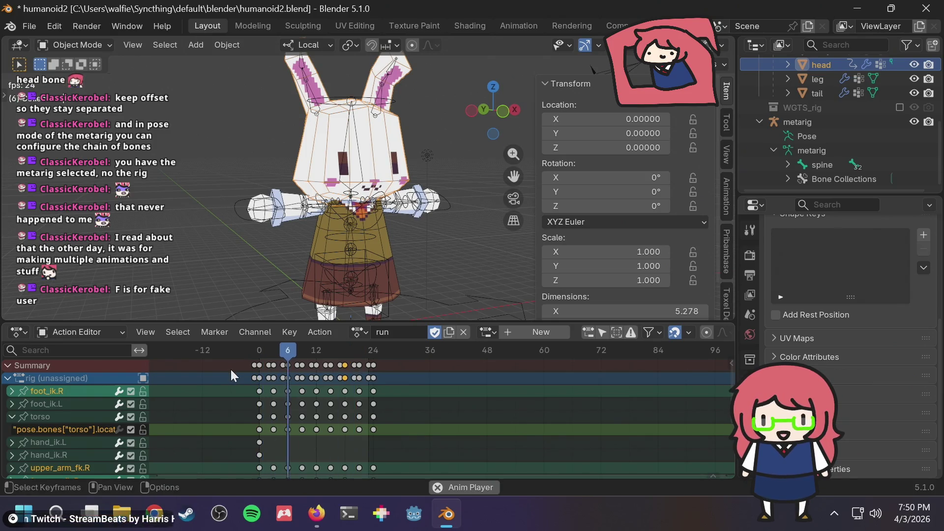
pyautogui.press('Escape')
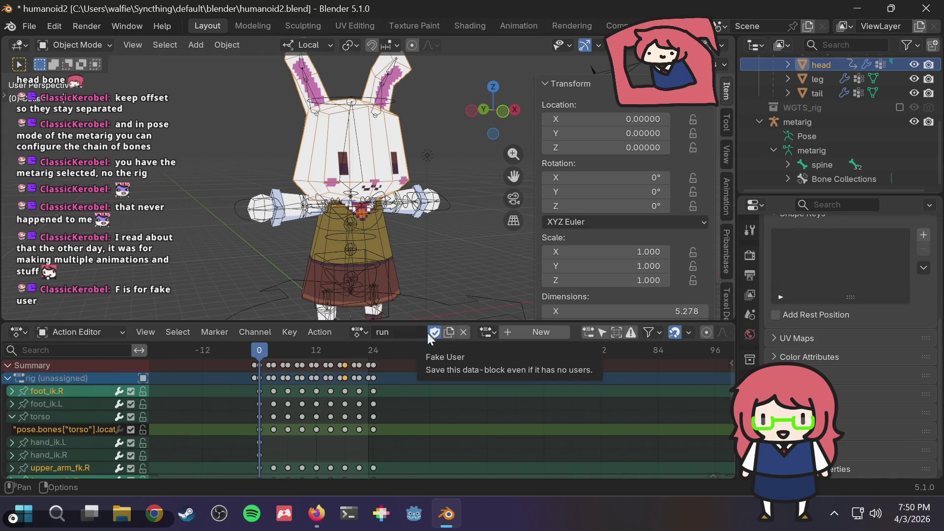
# - Leave the run action's name unchanged, orbit around the rabbit, and stay in Object Mode
pyautogui.click(415, 332)
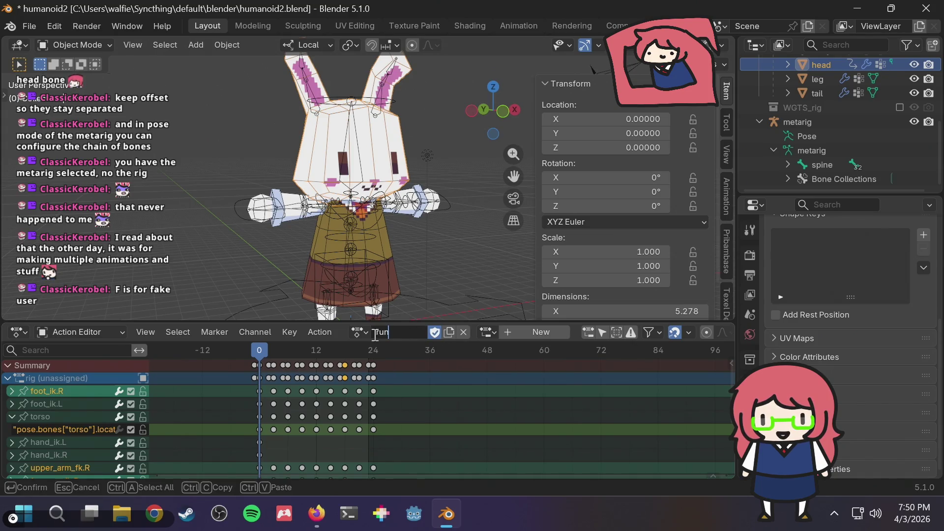
pyautogui.press('Return')
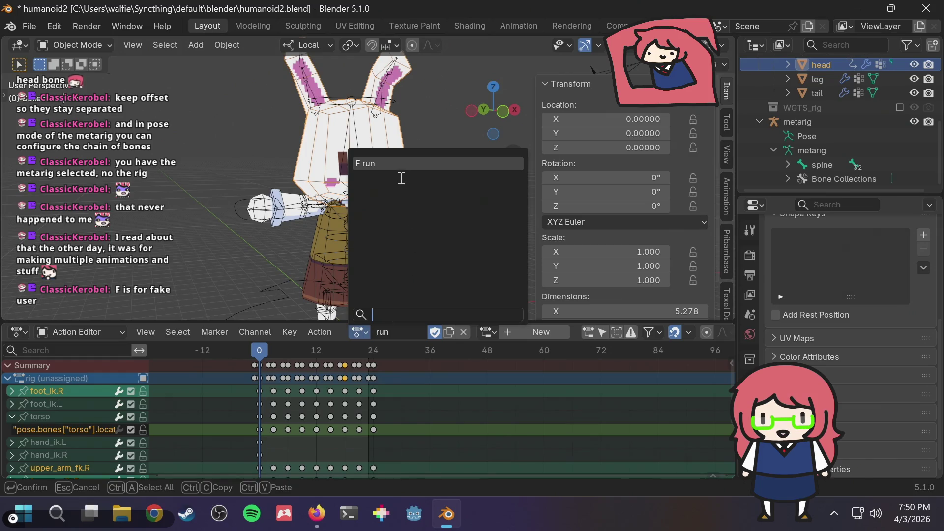
pyautogui.click(406, 164)
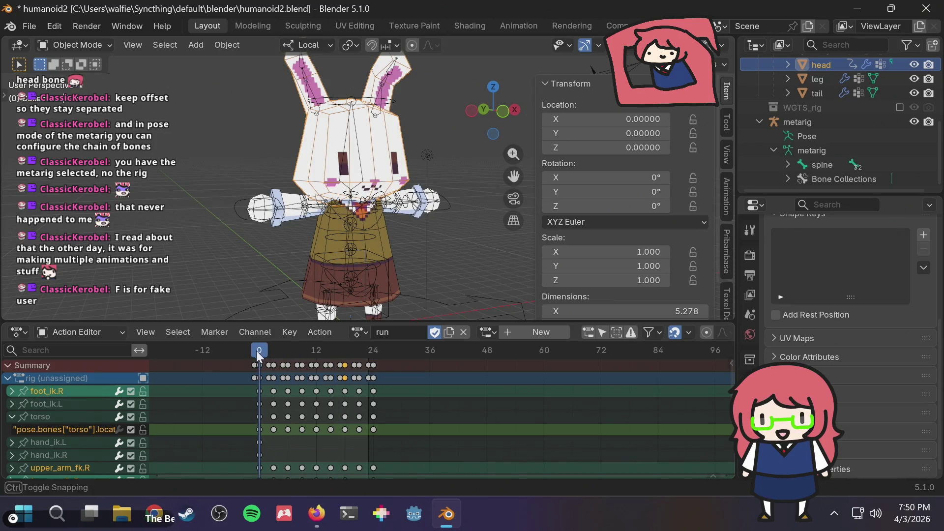
pyautogui.moveTo(468, 176)
pyautogui.mouseDown(button='middle')
pyautogui.moveTo(390, 237)
pyautogui.moveTo(384, 231)
pyautogui.moveTo(387, 223)
pyautogui.moveTo(465, 226)
pyautogui.mouseUp(button='middle')
pyautogui.click(69, 44)
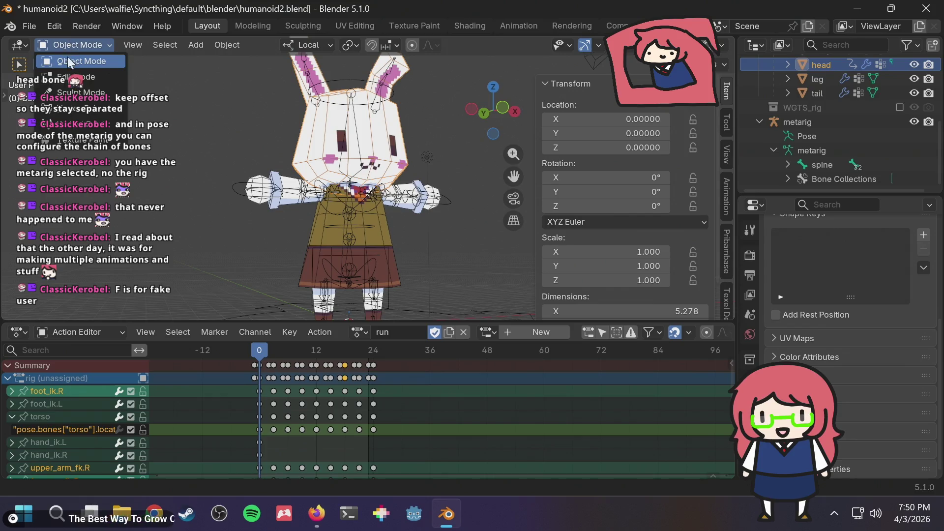
pyautogui.click(67, 61)
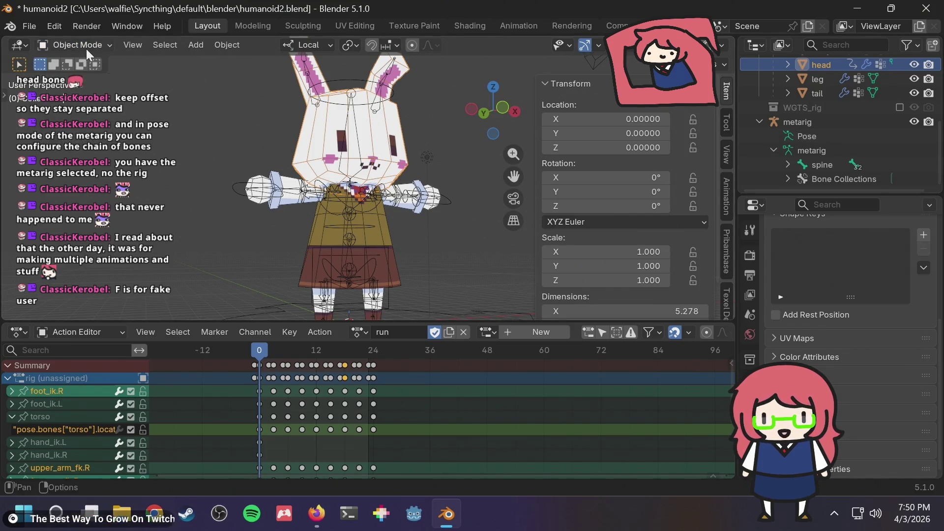
# - Make the rig armature active and render an image of the current frame
pyautogui.click(86, 49)
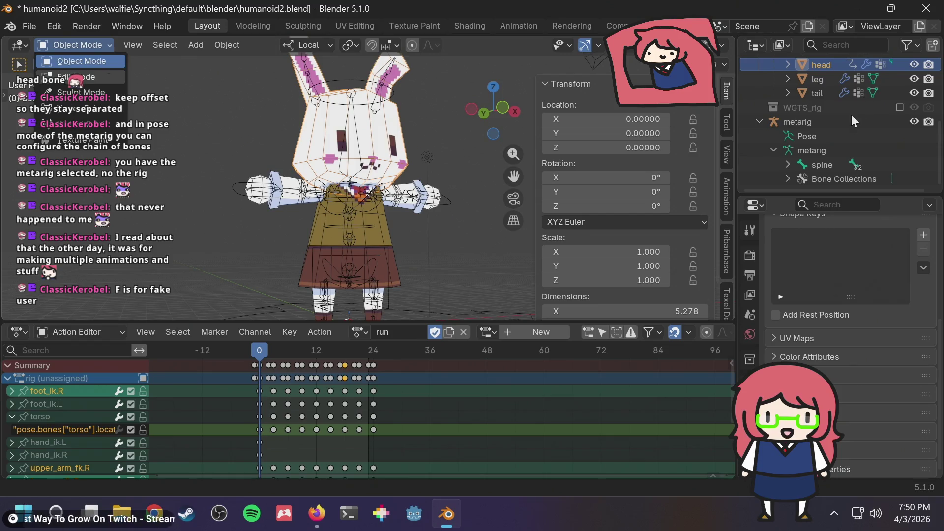
pyautogui.scroll(5, 857, 125)
pyautogui.click(806, 96)
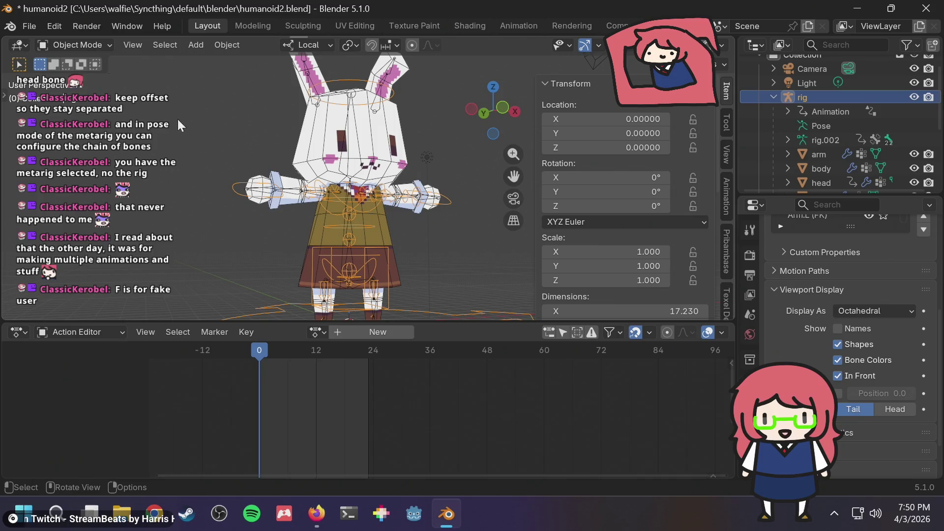
pyautogui.click(98, 27)
pyautogui.click(104, 42)
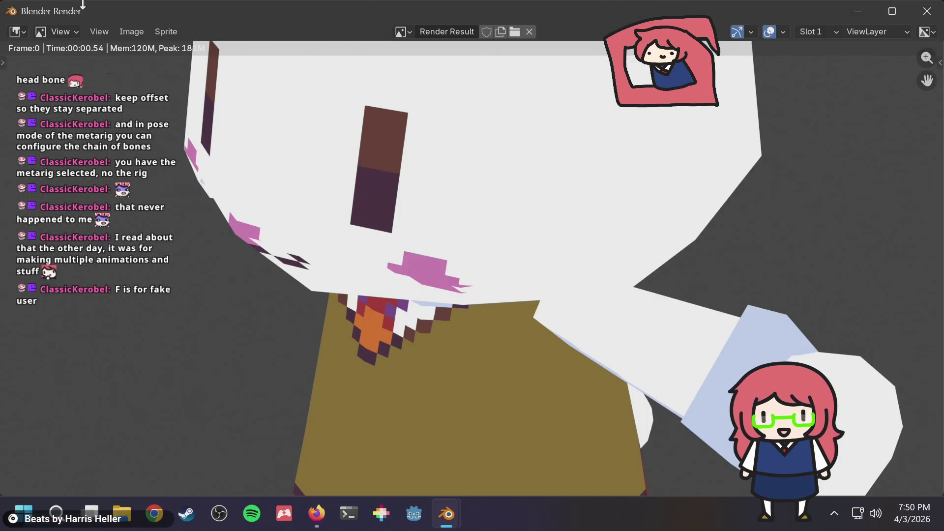
# - Shrink the render window from full screen and move it aside, bringing the main scene forward
pyautogui.doubleClick(118, 12)
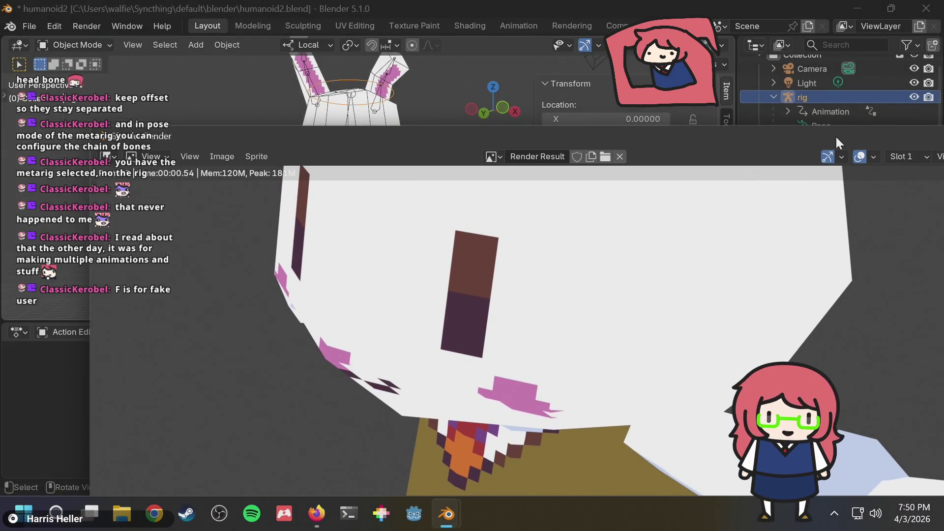
pyautogui.moveTo(836, 135); pyautogui.dragTo(568, 149)
pyautogui.click(759, 146)
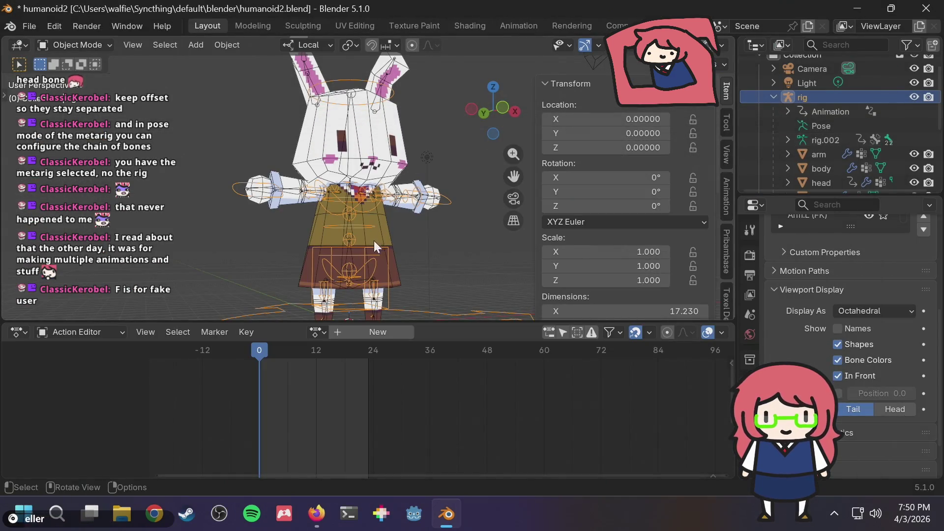
# - Assign the 'run' action to the rig in the Action Editor and play it
pyautogui.click(317, 332)
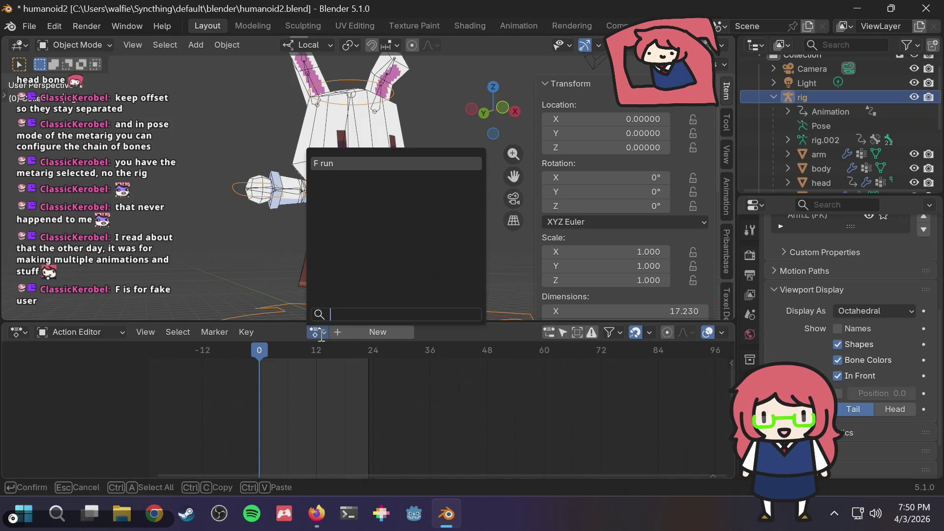
pyautogui.click(341, 166)
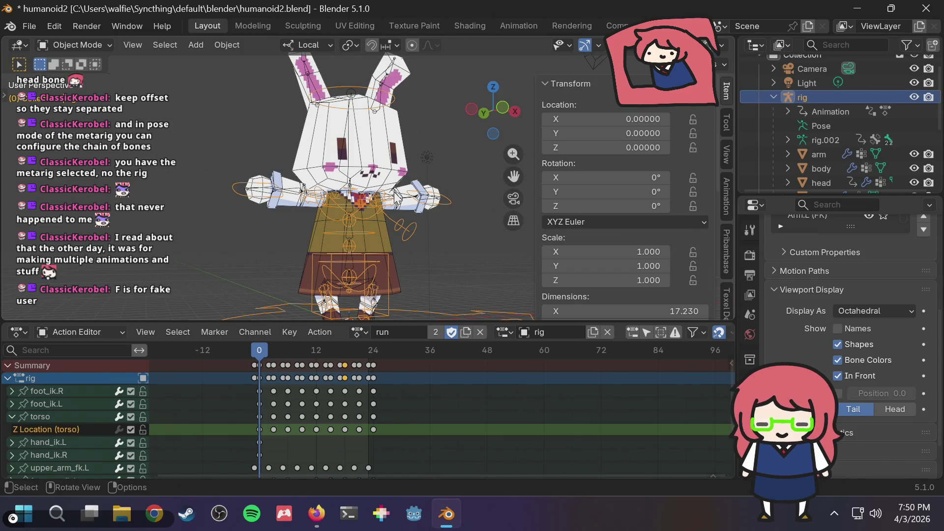
pyautogui.press('space')
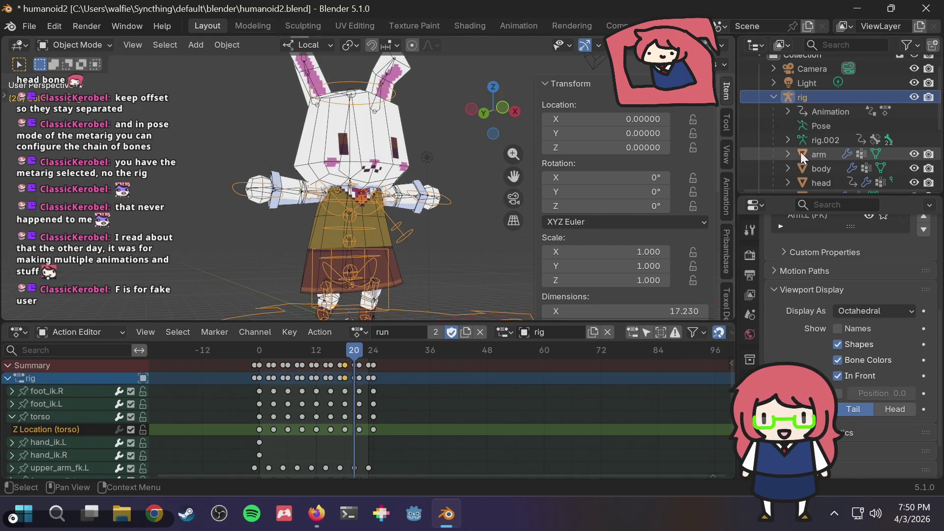
# - Undo a stray mesh selection, then select the rig armature and switch it into Pose Mode
pyautogui.click(817, 152)
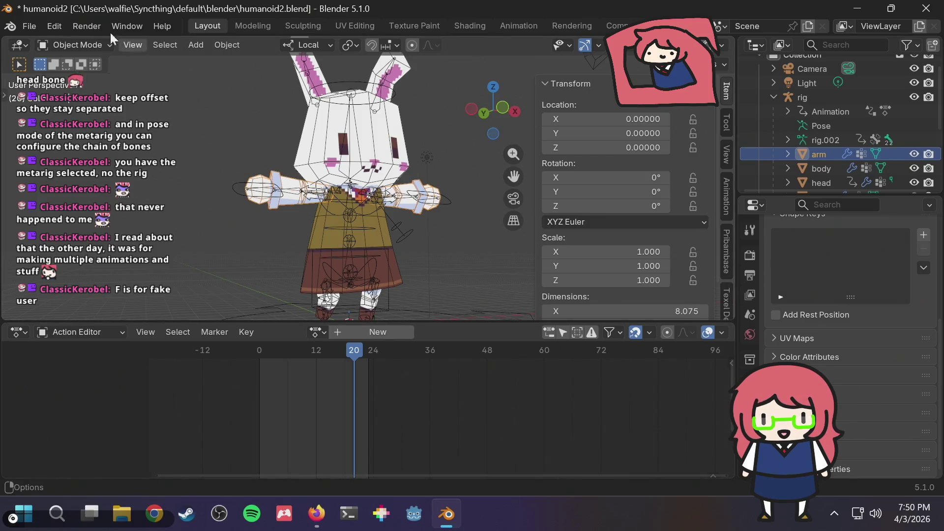
pyautogui.click(102, 44)
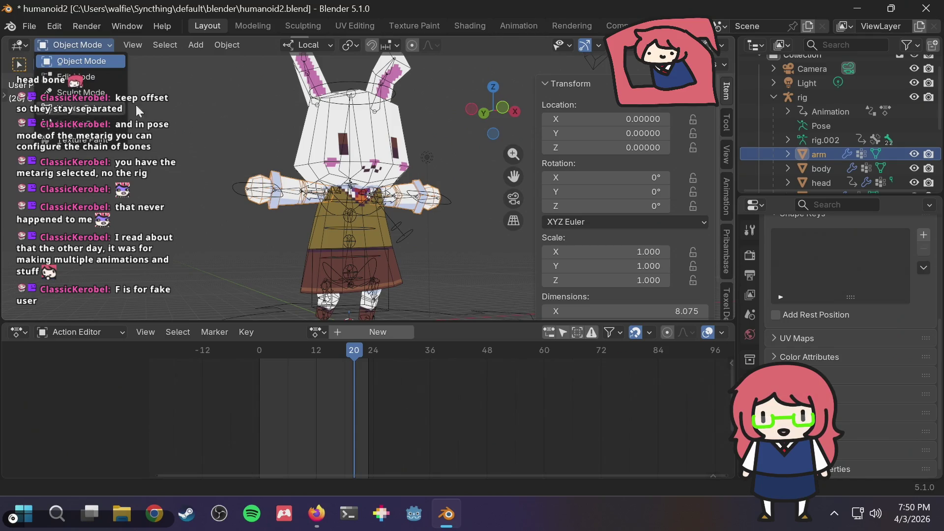
pyautogui.hotkey('ctrl', 'z')
pyautogui.hotkey('ctrl', 'z')
pyautogui.hotkey('ctrl', 'z')
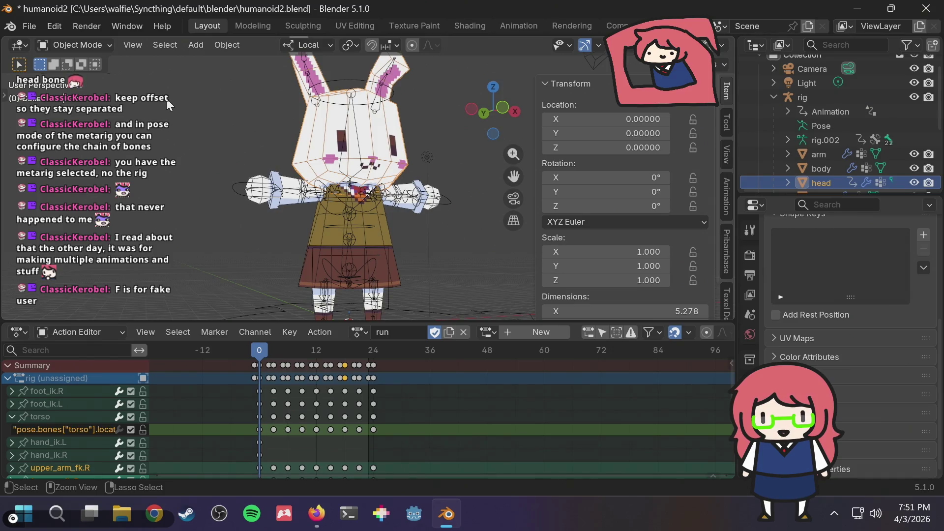
pyautogui.click(833, 181)
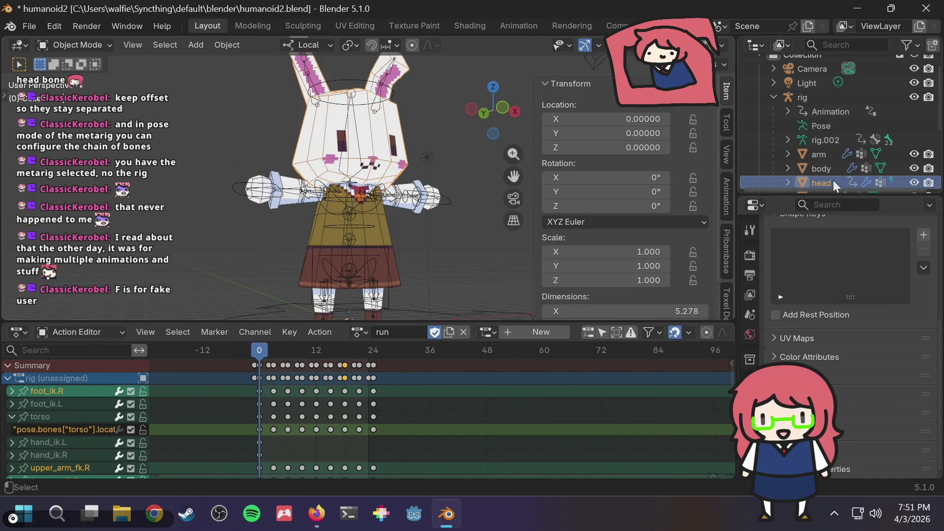
pyautogui.hotkey('ctrl', 'z')
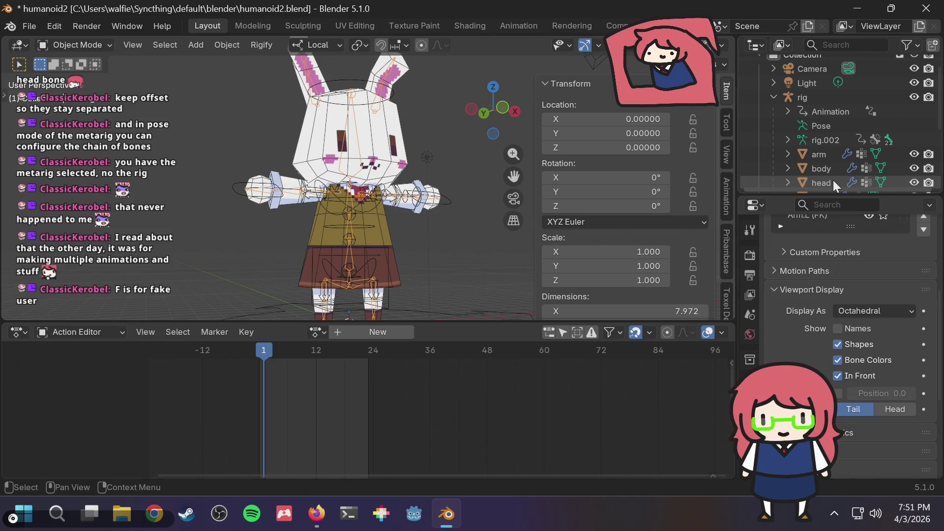
pyautogui.click(801, 96)
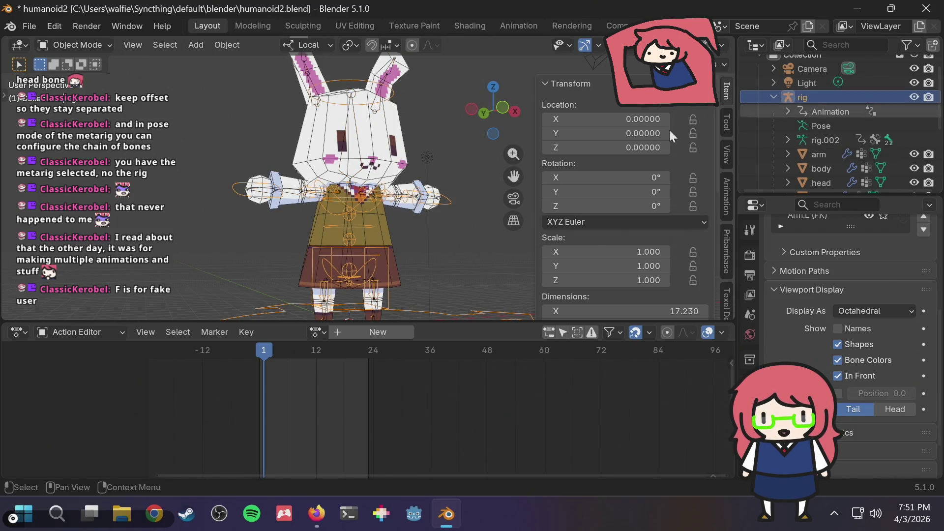
pyautogui.click(101, 45)
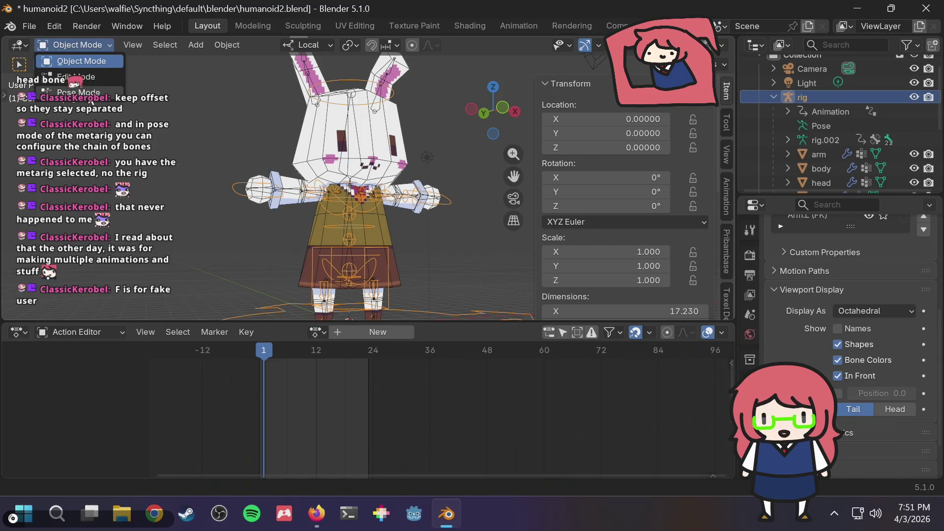
pyautogui.click(74, 88)
# - Assign the 'run' action to the rig and scrub through its poses
pyautogui.click(317, 331)
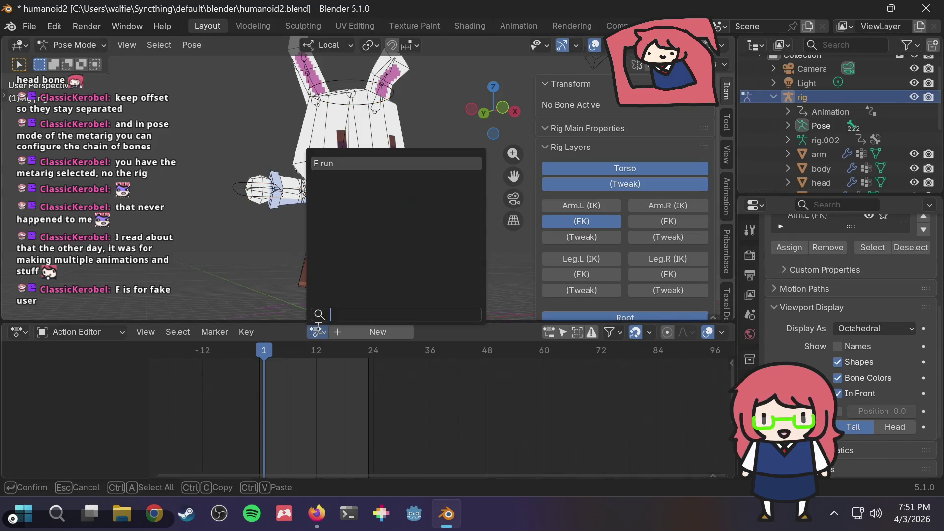
pyautogui.click(334, 162)
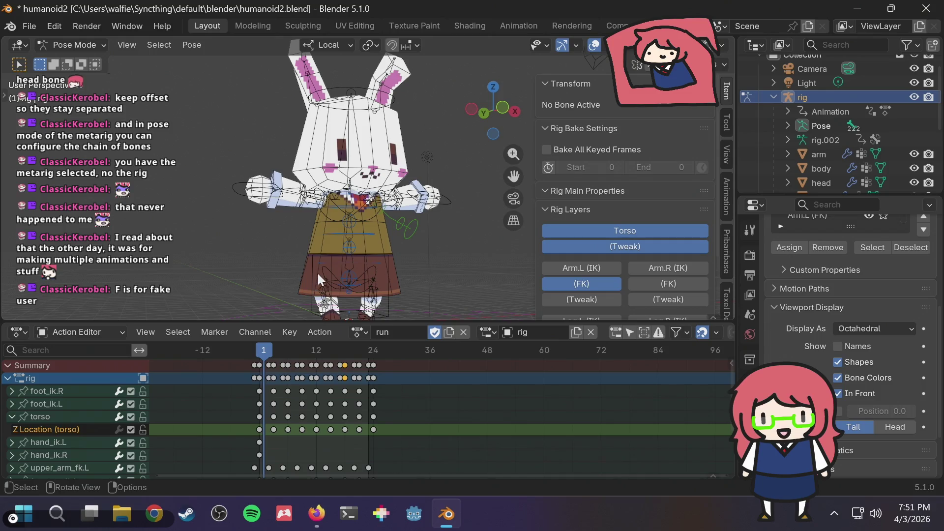
pyautogui.moveTo(258, 352)
pyautogui.mouseDown()
pyautogui.moveTo(372, 342)
pyautogui.moveTo(230, 350)
pyautogui.moveTo(236, 344)
pyautogui.mouseUp()
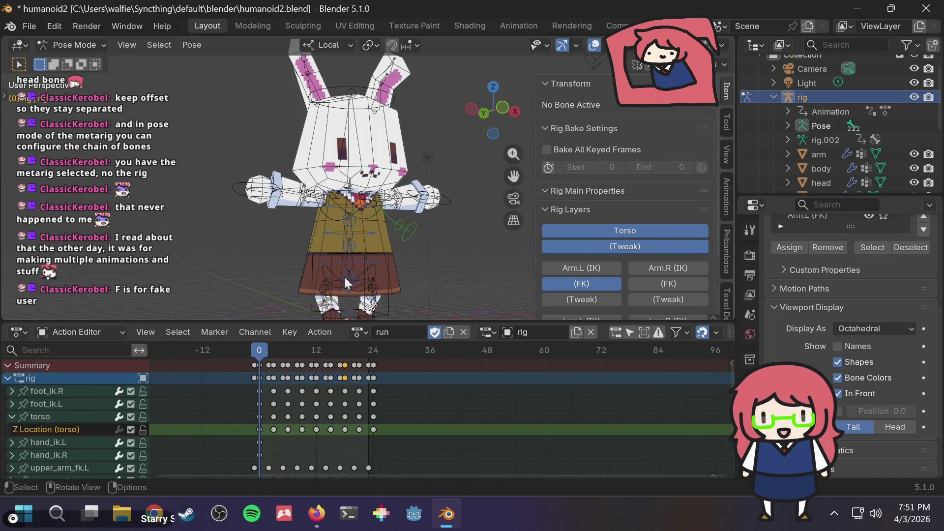
pyautogui.scroll(-3, 662, 231)
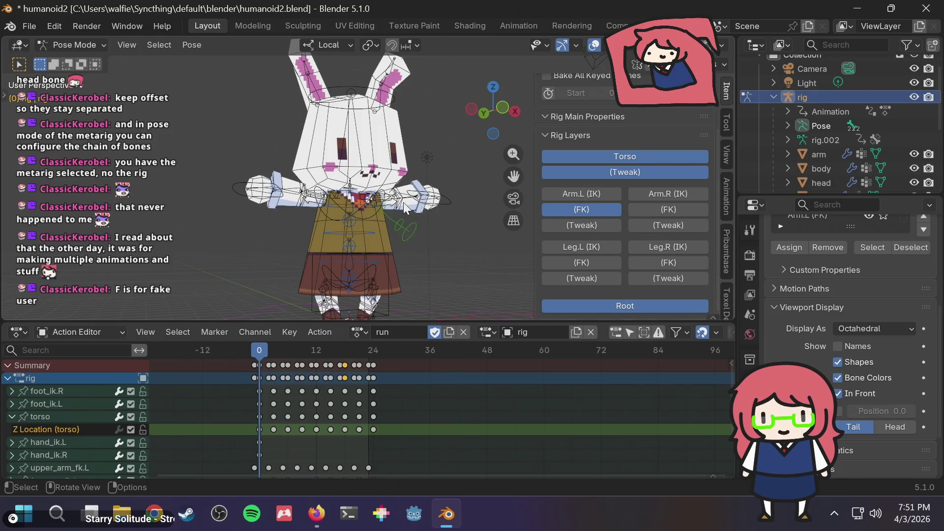
# - Select hand_ik.L, snap the left arm FK to IK, and set IK-FK (hand.L) to 1.000
pyautogui.scroll(2, 440, 201)
pyautogui.click(457, 204)
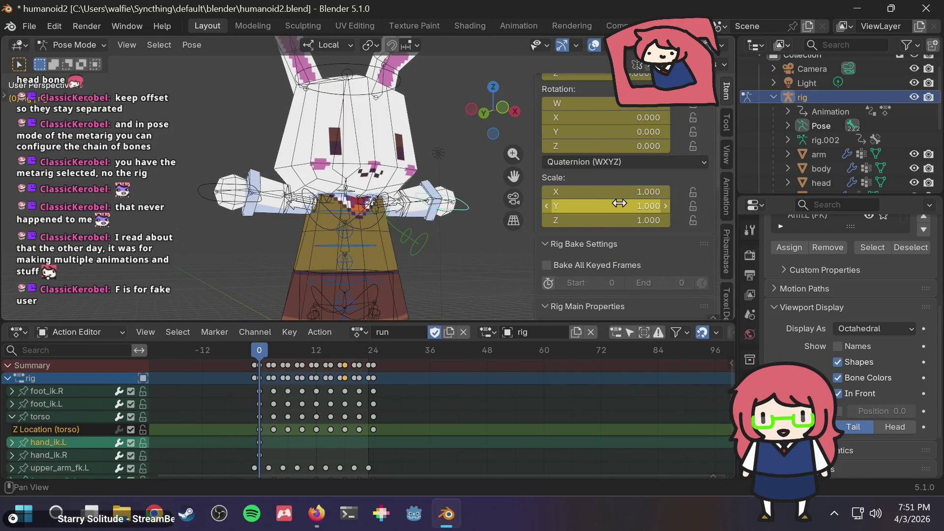
pyautogui.scroll(-5, 630, 222)
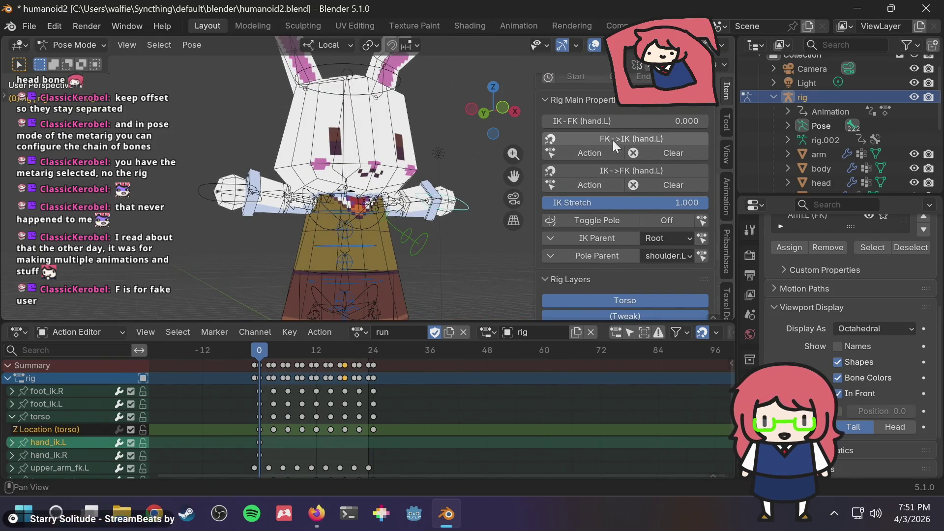
pyautogui.click(663, 141)
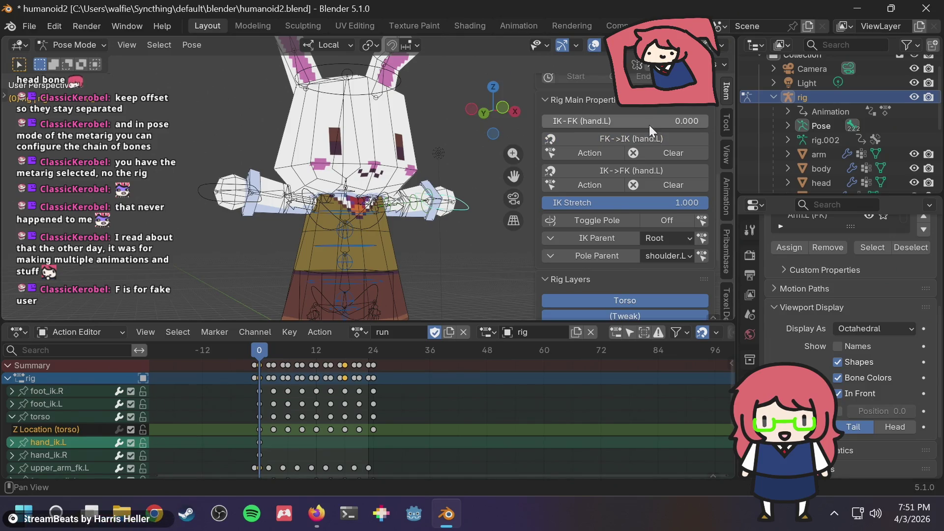
pyautogui.moveTo(644, 119); pyautogui.dragTo(758, 121)
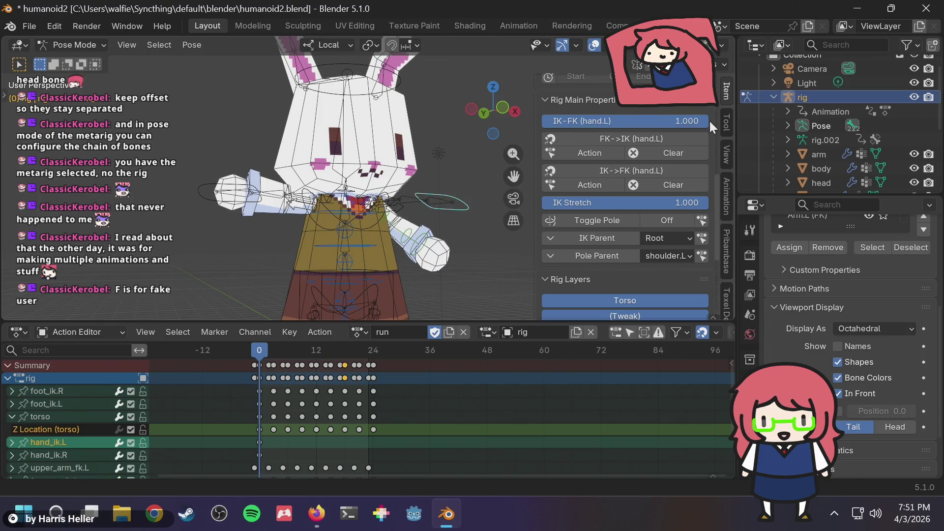
# - Select hand_ik.R and set IK-FK (hand.R) to 1.000
pyautogui.click(209, 193)
pyautogui.moveTo(631, 122)
pyautogui.mouseDown()
pyautogui.moveTo(573, 122)
pyautogui.moveTo(708, 121)
pyautogui.mouseUp()
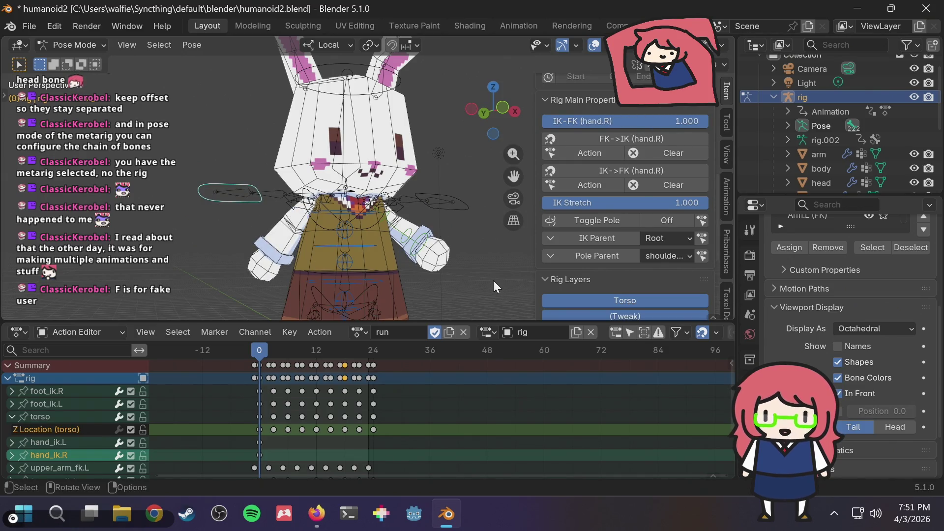
pyautogui.scroll(-3, 428, 273)
# - Play the run on the new rig, reduce the right arm's IK Stretch to 0, and stop
pyautogui.press('space')
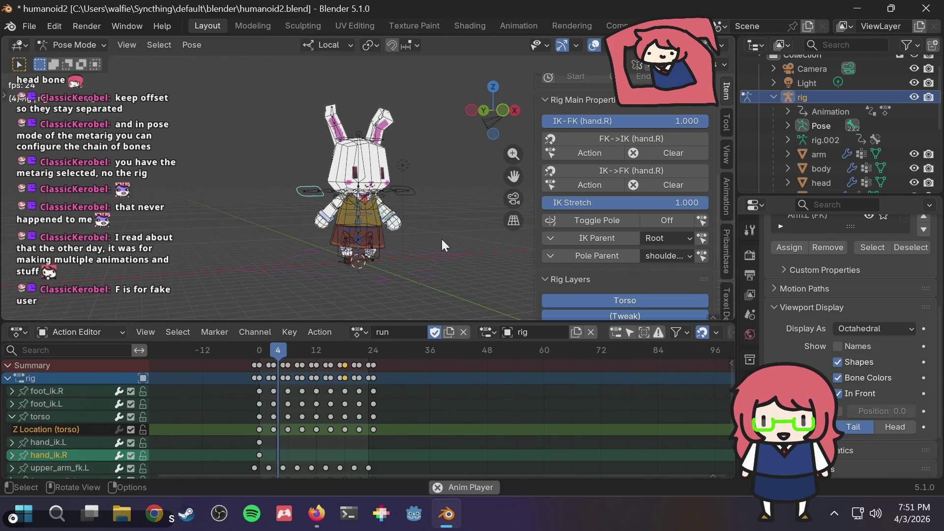
pyautogui.scroll(5, 355, 229)
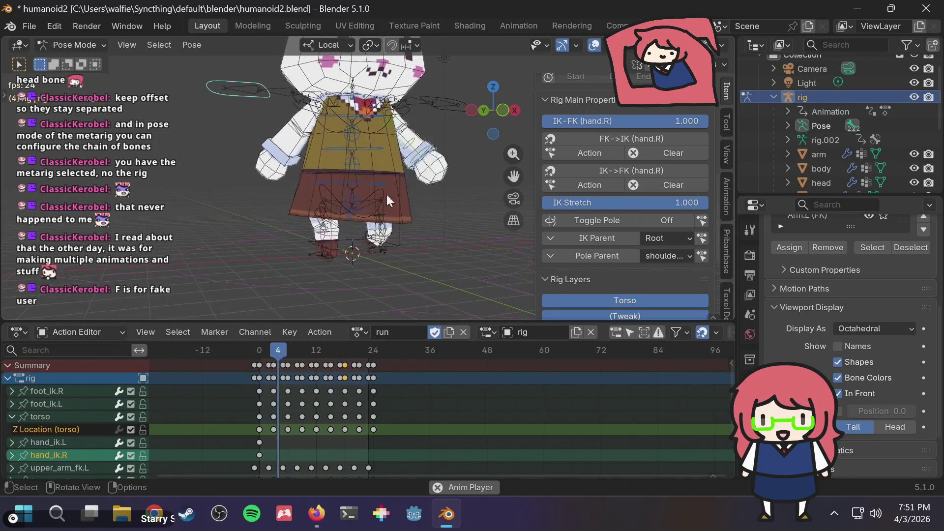
pyautogui.moveTo(378, 207)
pyautogui.mouseDown(button='middle')
pyautogui.moveTo(448, 192)
pyautogui.moveTo(444, 233)
pyautogui.moveTo(427, 149)
pyautogui.moveTo(276, 188)
pyautogui.moveTo(415, 181)
pyautogui.mouseUp(button='middle')
pyautogui.scroll(3, 369, 175)
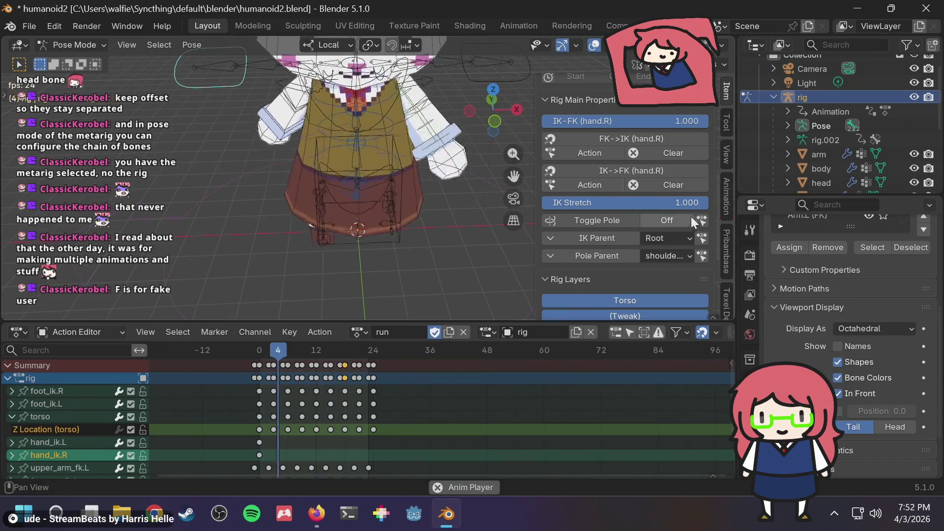
pyautogui.moveTo(644, 202); pyautogui.dragTo(543, 203)
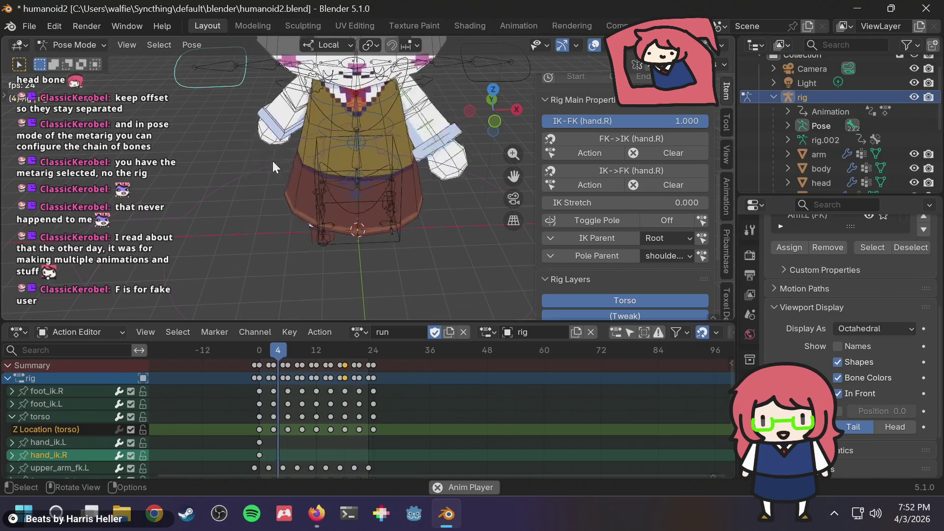
pyautogui.press('space')
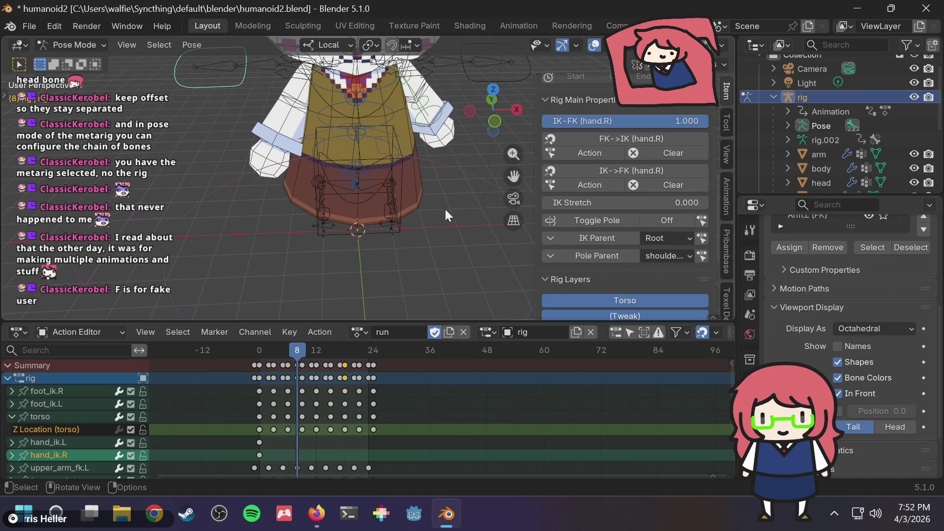
# - Select the torso control and replay the run animation, orbiting around the character
pyautogui.moveTo(444, 208)
pyautogui.keyDown('shift'); pyautogui.mouseDown(button='middle')
pyautogui.moveTo(429, 210)
pyautogui.moveTo(426, 197)
pyautogui.moveTo(420, 221)
pyautogui.mouseUp(button='middle'); pyautogui.keyUp('shift')
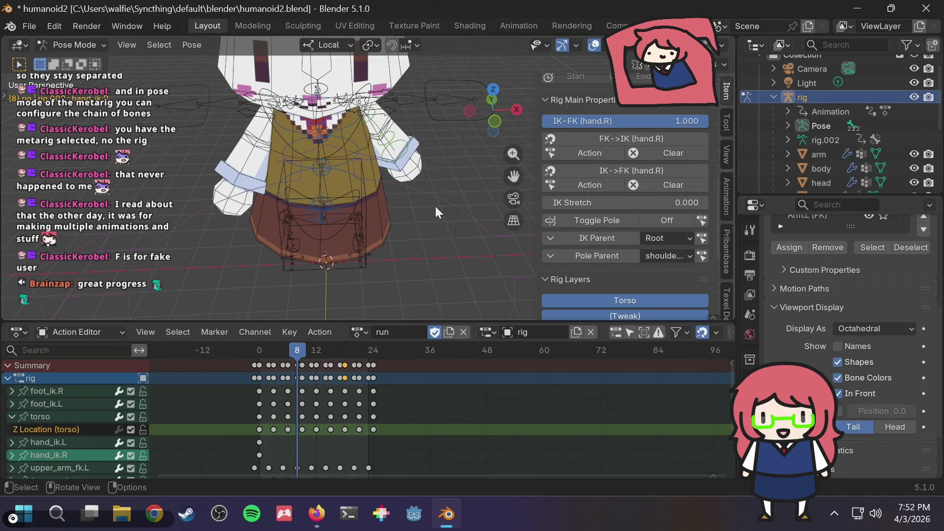
pyautogui.scroll(-1, 433, 175)
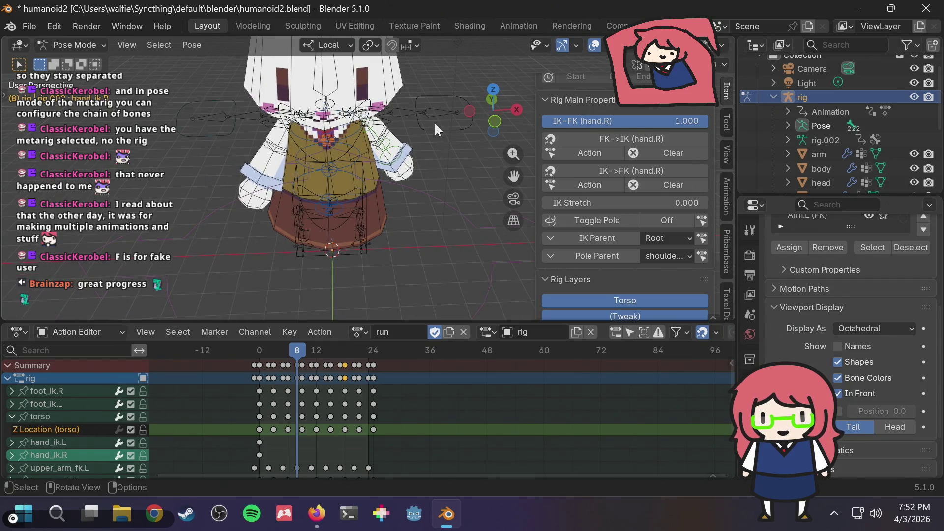
pyautogui.click(437, 123)
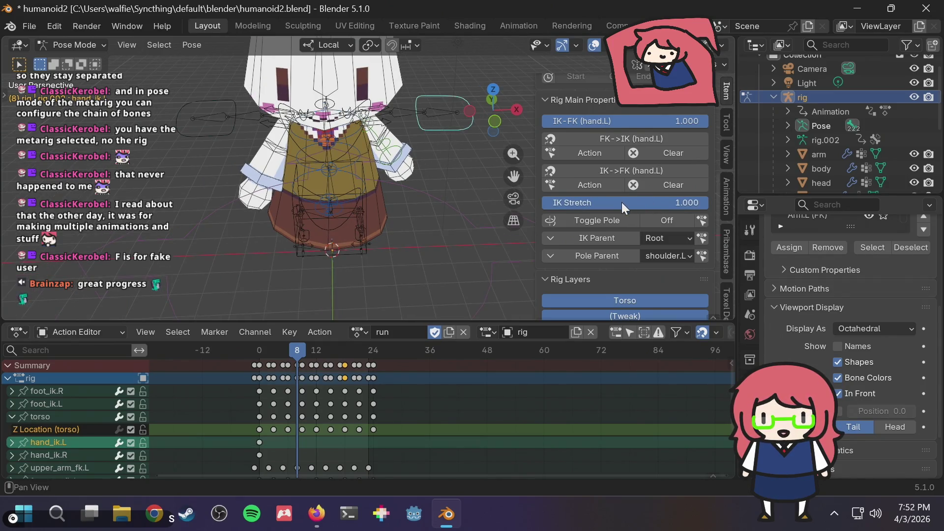
pyautogui.click(357, 255)
pyautogui.press('space')
pyautogui.moveTo(397, 251)
pyautogui.mouseDown(button='middle')
pyautogui.moveTo(483, 206)
pyautogui.moveTo(452, 205)
pyautogui.mouseUp(button='middle')
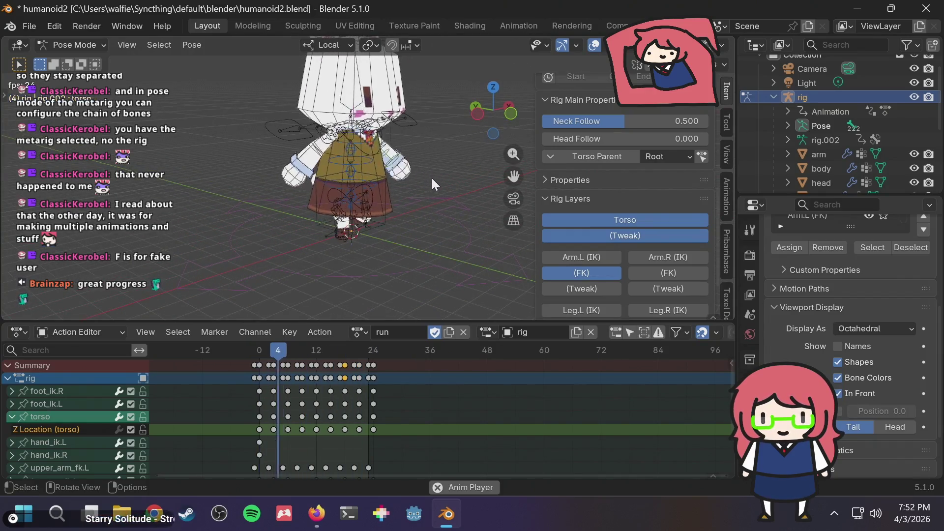
pyautogui.scroll(3, 435, 187)
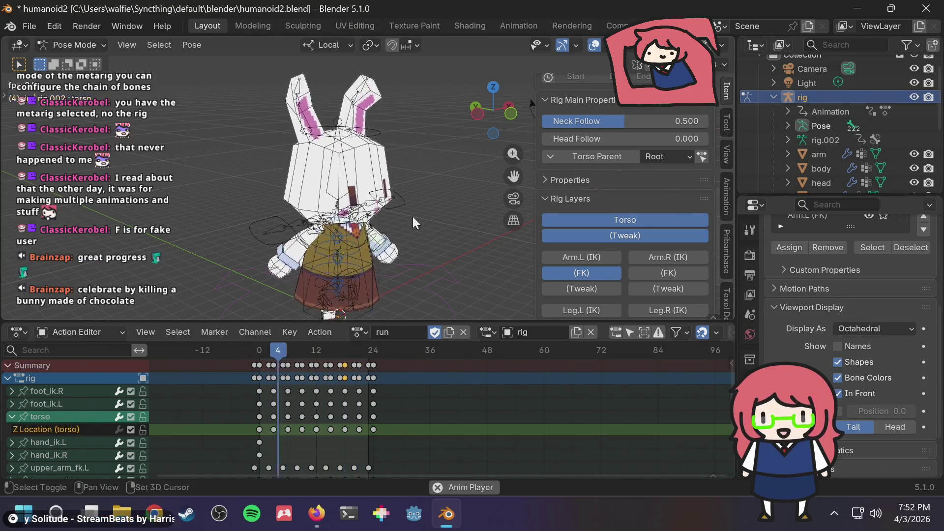
# - Turn off In Front for the metarig, reselect the rig, and replay the run to inspect the head
pyautogui.press('space')
pyautogui.scroll(-5, 836, 148)
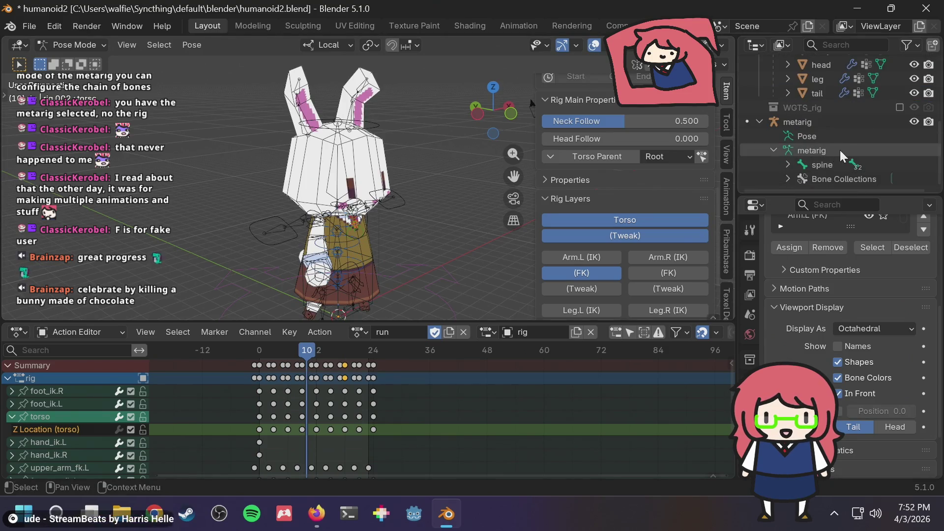
pyautogui.click(834, 126)
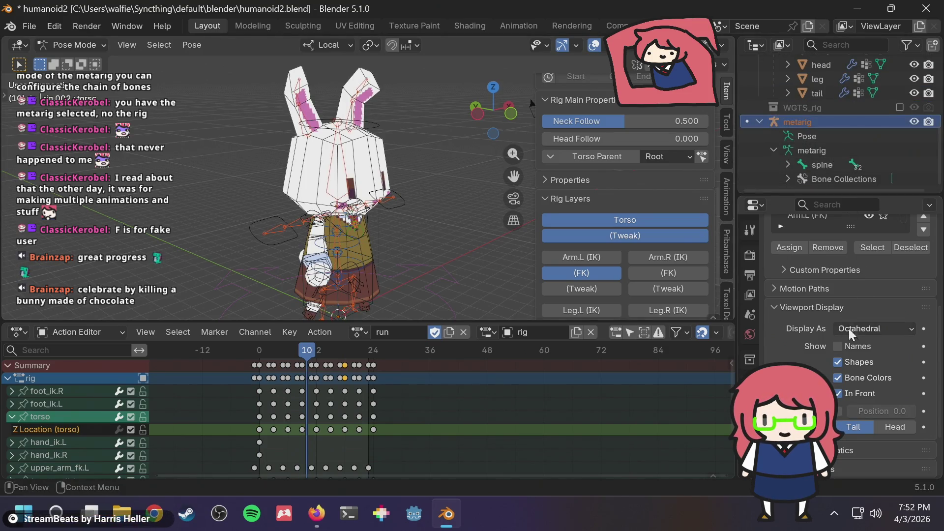
pyautogui.click(839, 392)
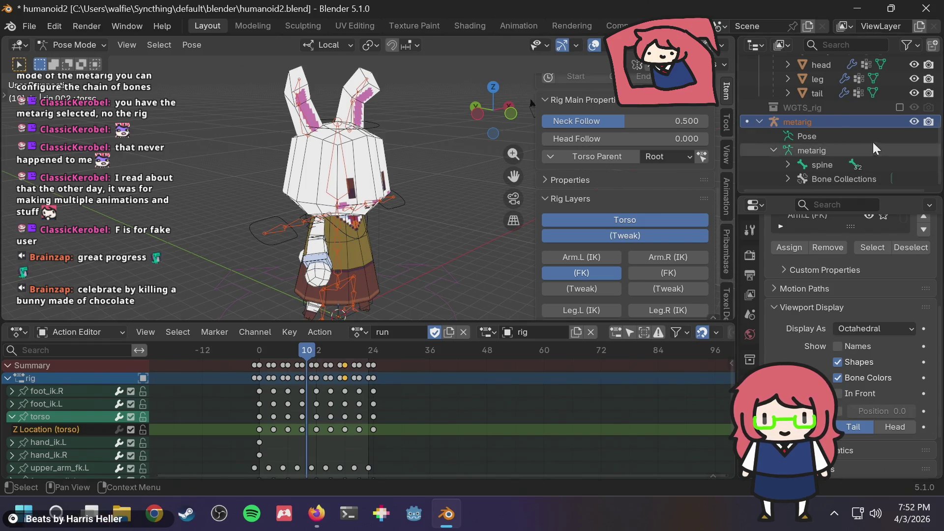
pyautogui.scroll(5, 875, 128)
pyautogui.click(807, 120)
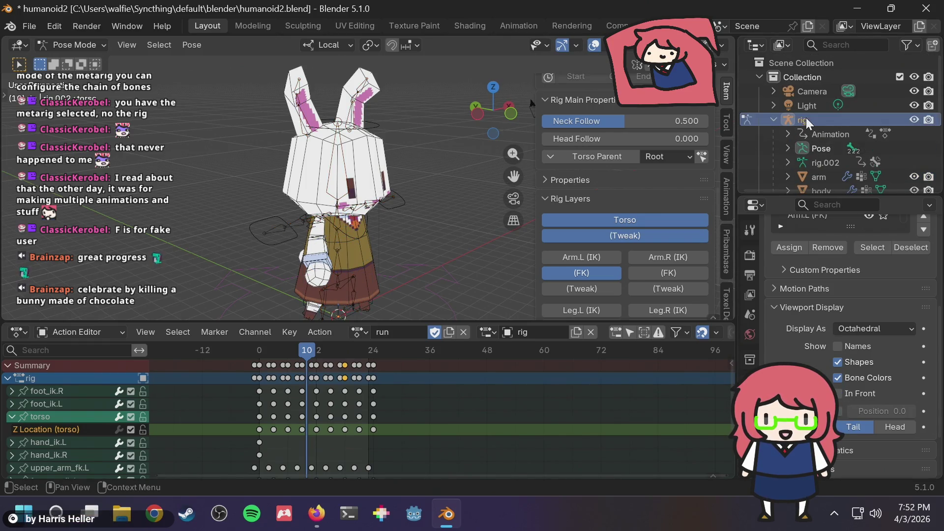
pyautogui.scroll(2, 314, 118)
pyautogui.press('space')
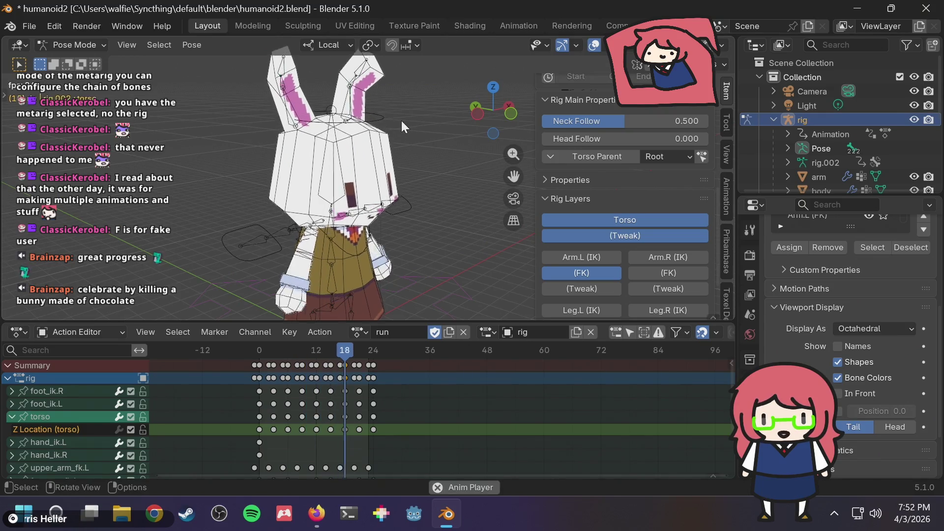
pyautogui.scroll(1, 335, 158)
pyautogui.press('space')
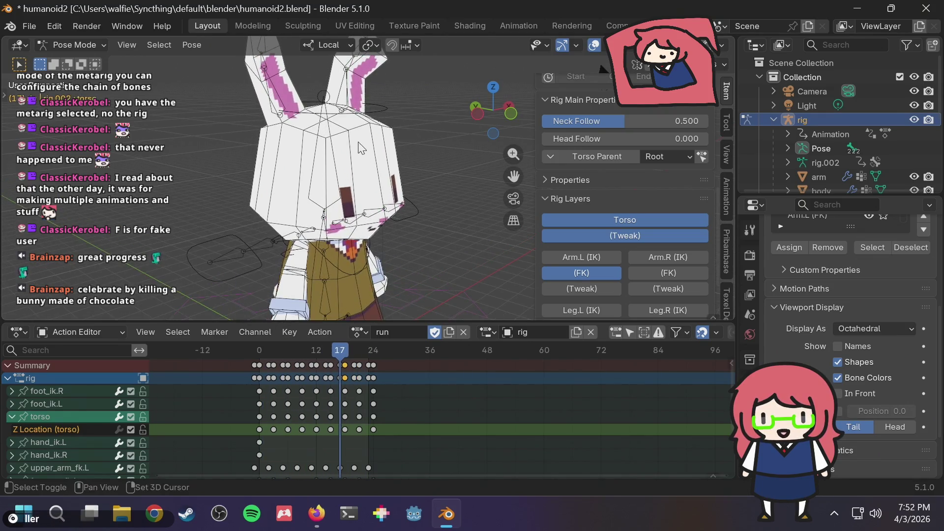
pyautogui.moveTo(400, 138)
pyautogui.mouseDown(button='middle')
pyautogui.moveTo(371, 158)
pyautogui.moveTo(377, 228)
pyautogui.moveTo(389, 143)
pyautogui.moveTo(442, 128)
pyautogui.mouseUp(button='middle')
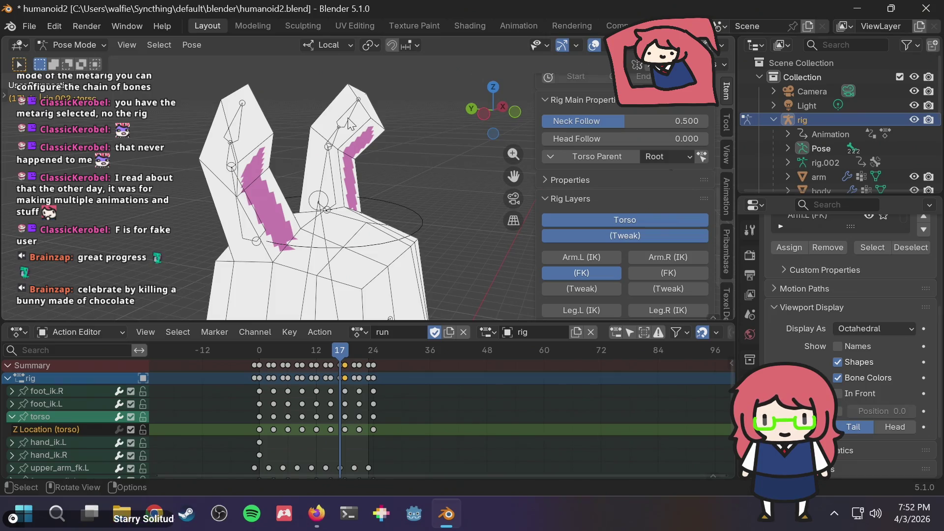
# - Hide the Arm.L (FK) bone layer and toggle a leg tweak layer on the rig
pyautogui.click(60, 45)
pyautogui.click(66, 45)
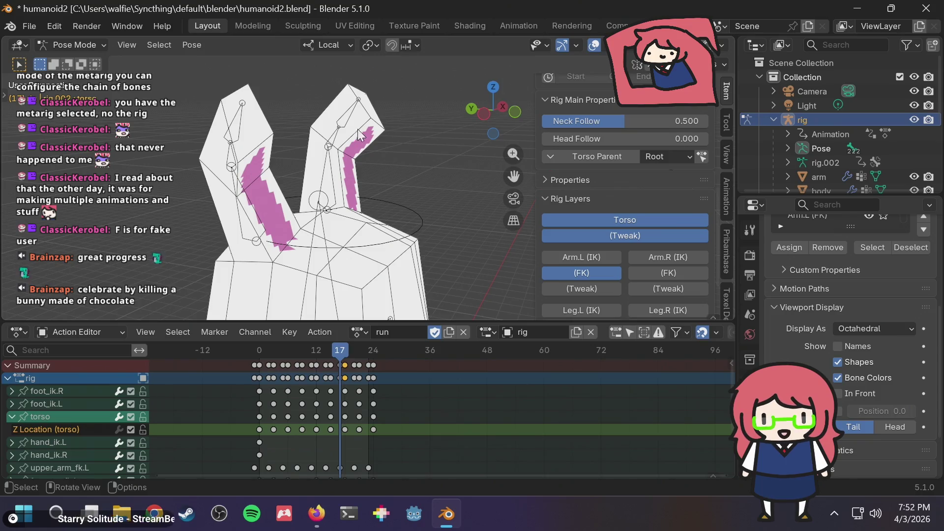
pyautogui.scroll(-10, 403, 195)
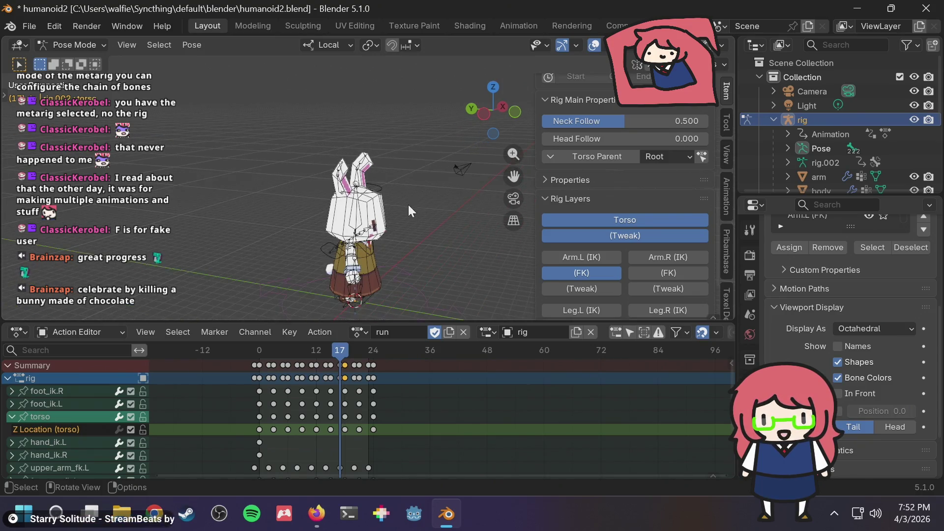
pyautogui.moveTo(408, 205); pyautogui.dragTo(328, 196, button='middle')
pyautogui.scroll(-3, 617, 225)
pyautogui.click(598, 211)
pyautogui.scroll(8, 325, 170)
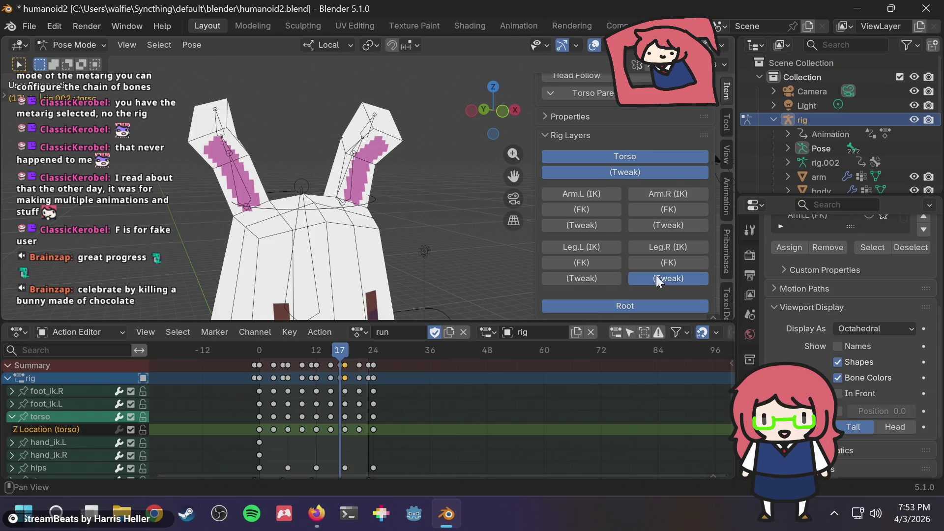
pyautogui.click(603, 282)
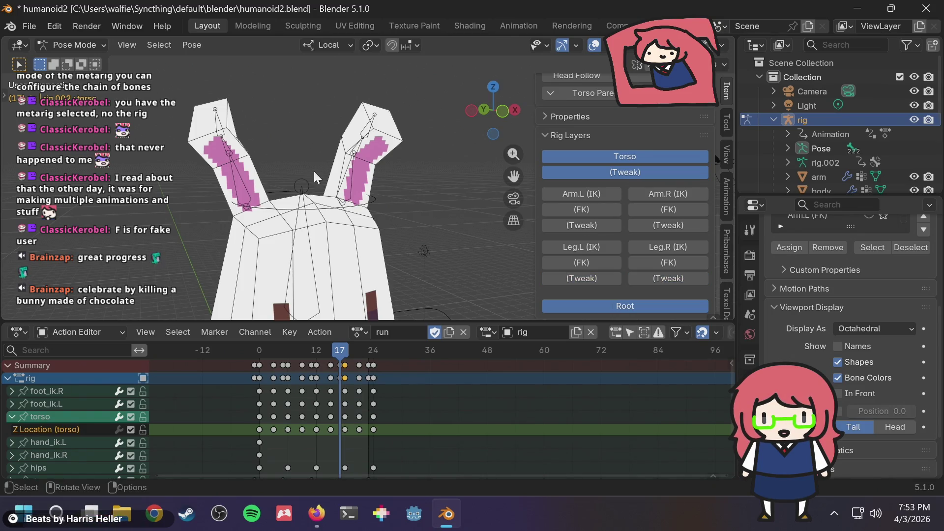
pyautogui.scroll(-8, 334, 197)
# - Draw the rig's bones In Front, then replay the run and stop at frame 18 to check the ears
pyautogui.click(869, 393)
pyautogui.scroll(6, 376, 84)
pyautogui.scroll(5, 403, 160)
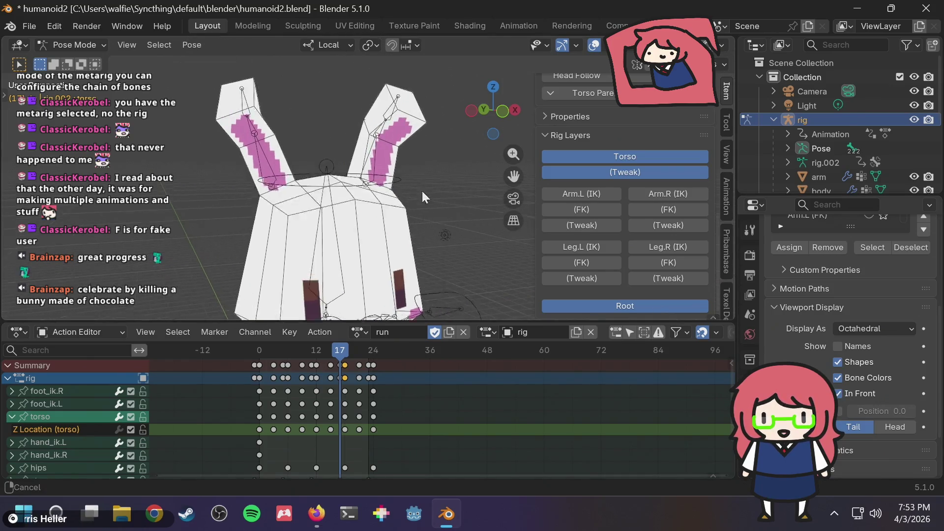
pyautogui.moveTo(404, 160)
pyautogui.mouseDown(button='middle')
pyautogui.moveTo(494, 179)
pyautogui.moveTo(493, 187)
pyautogui.moveTo(365, 175)
pyautogui.moveTo(424, 189)
pyautogui.mouseUp(button='middle')
pyautogui.scroll(-3, 424, 188)
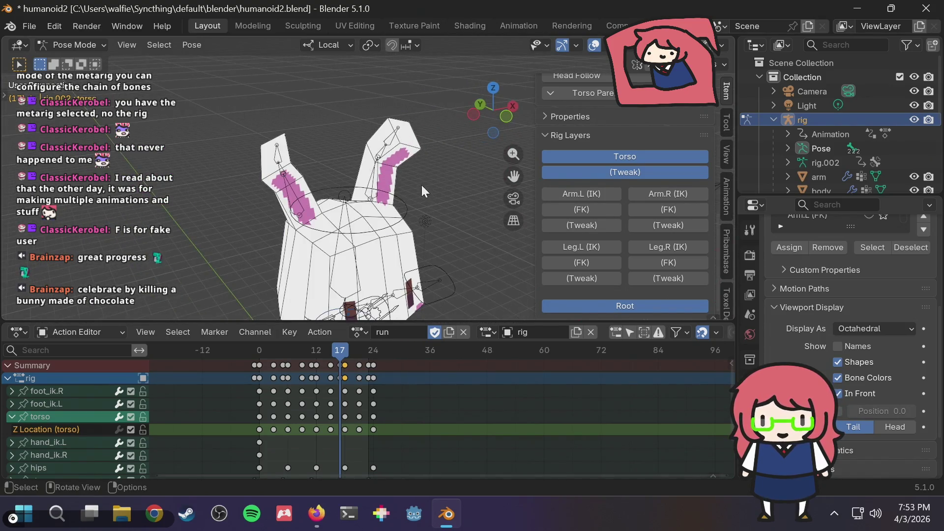
pyautogui.scroll(5, 398, 133)
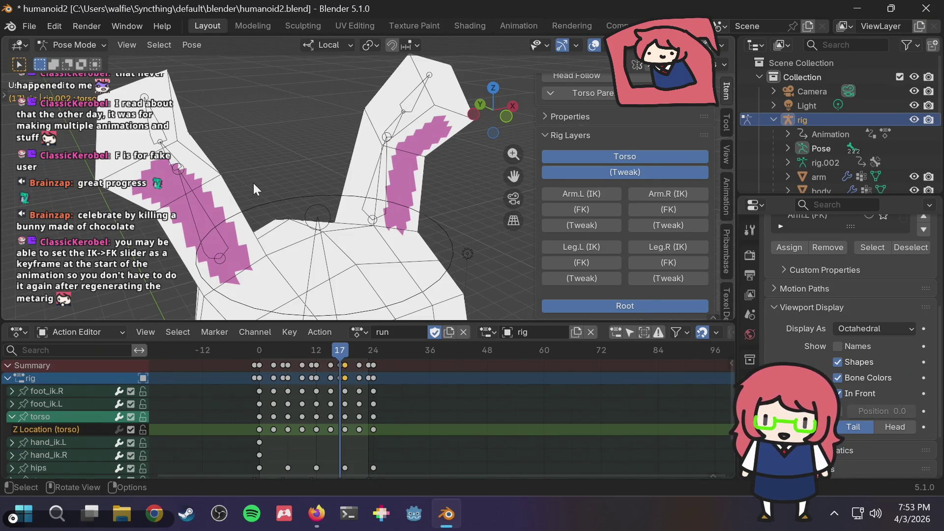
pyautogui.scroll(-5, 303, 138)
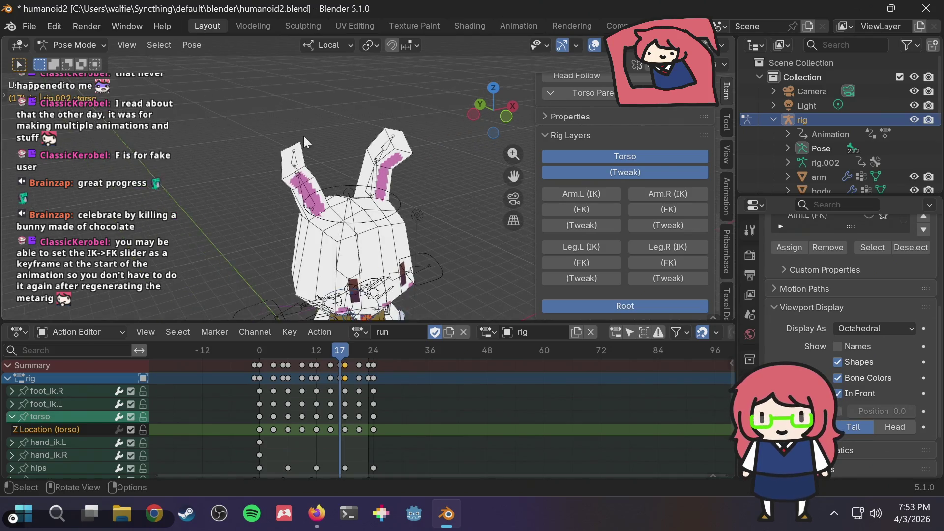
pyautogui.keyDown('shift'); pyautogui.moveTo(317, 196); pyautogui.dragTo(308, 109, button='middle'); pyautogui.keyUp('shift')
pyautogui.press('space')
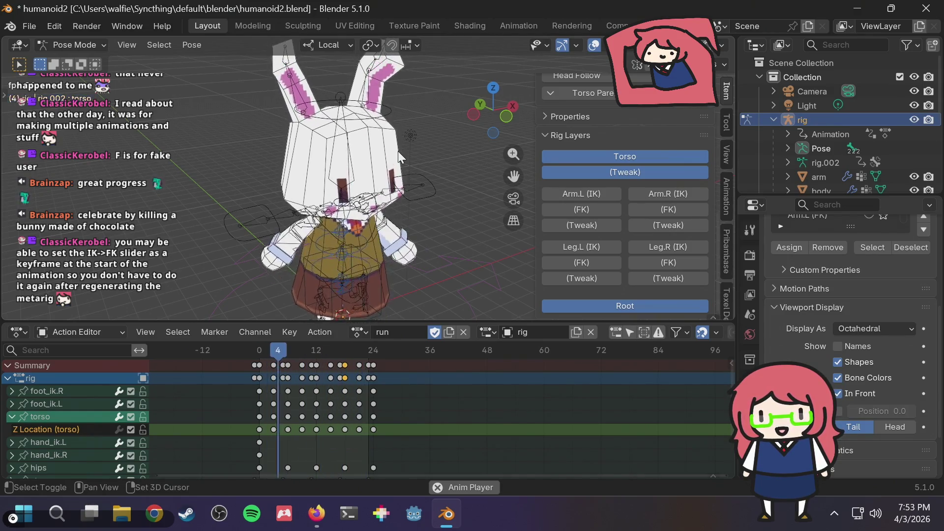
pyautogui.press('space')
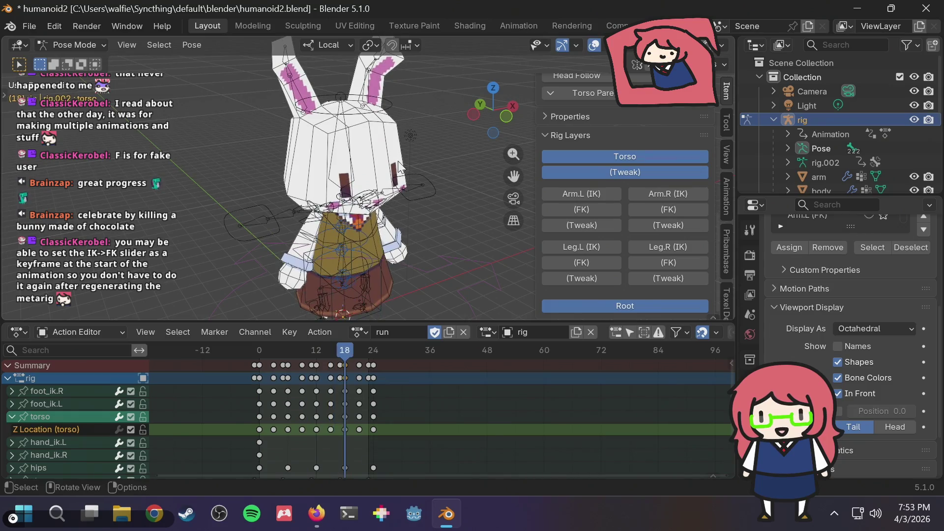
pyautogui.scroll(-2, 40, 400)
pyautogui.scroll(2, 40, 401)
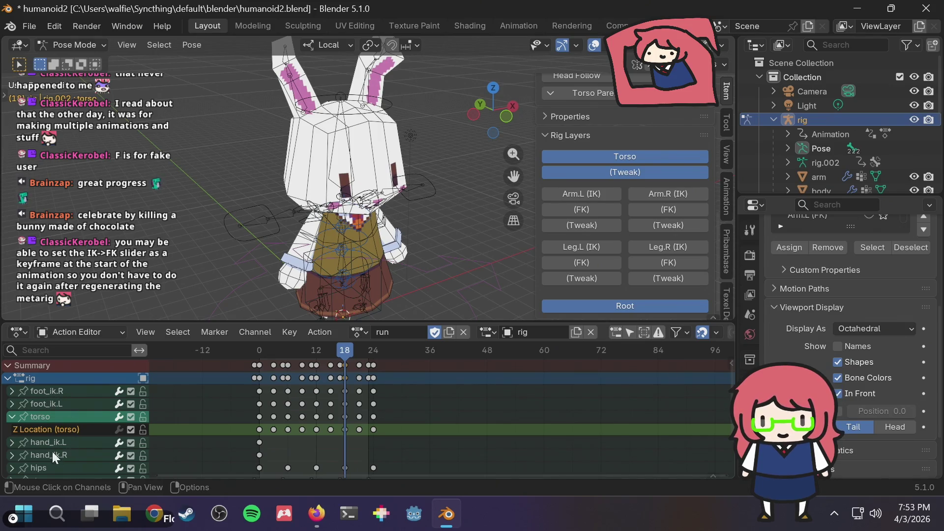
# - Expand the hand_ik.L channels, return to frame 0, and select the left hand IK control
pyautogui.click(12, 442)
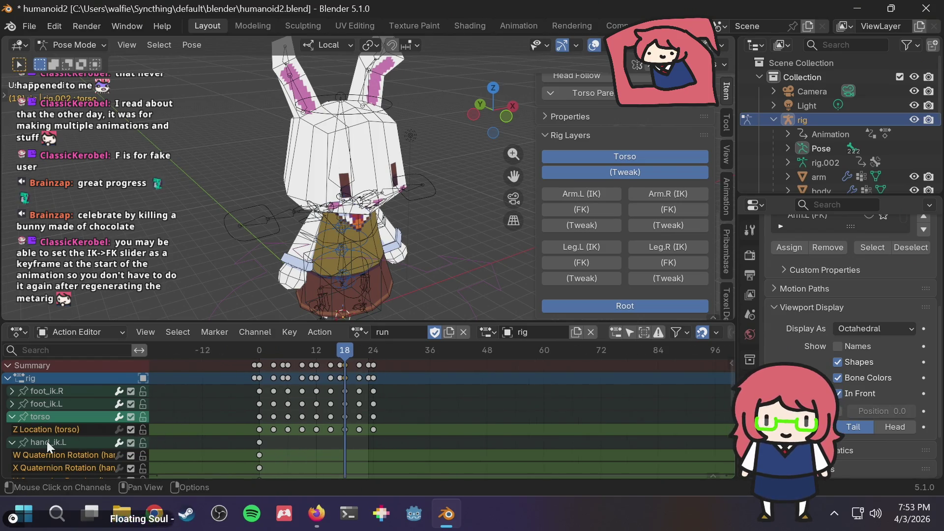
pyautogui.scroll(-5, 46, 441)
pyautogui.scroll(-2, 48, 439)
pyautogui.scroll(2, 48, 438)
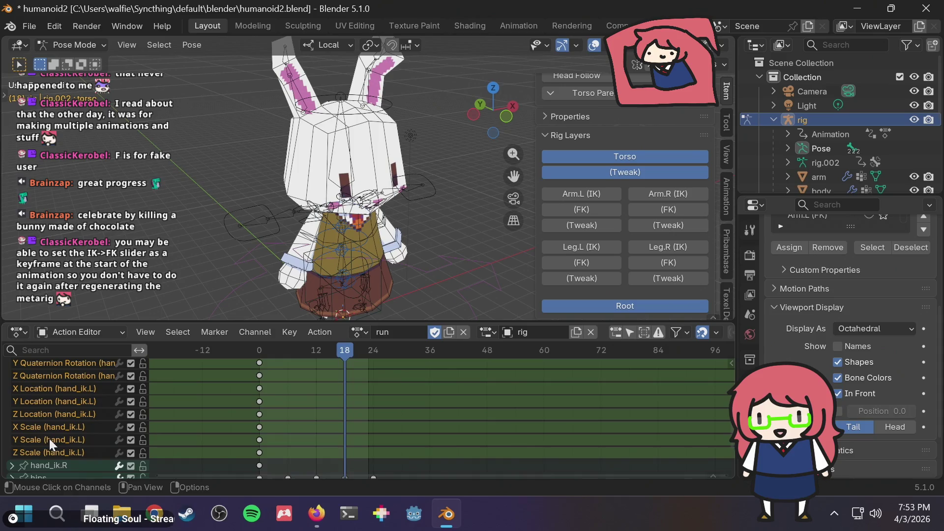
pyautogui.click(170, 351)
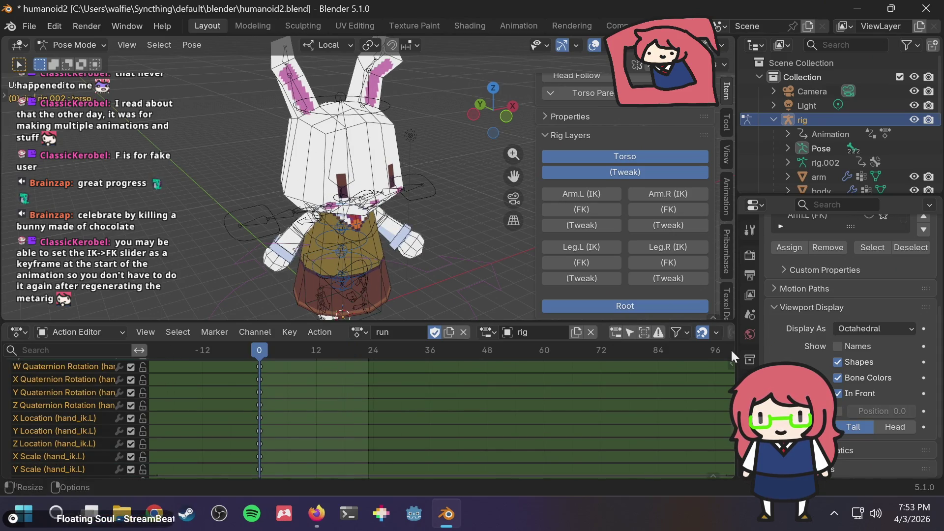
pyautogui.scroll(6, 651, 161)
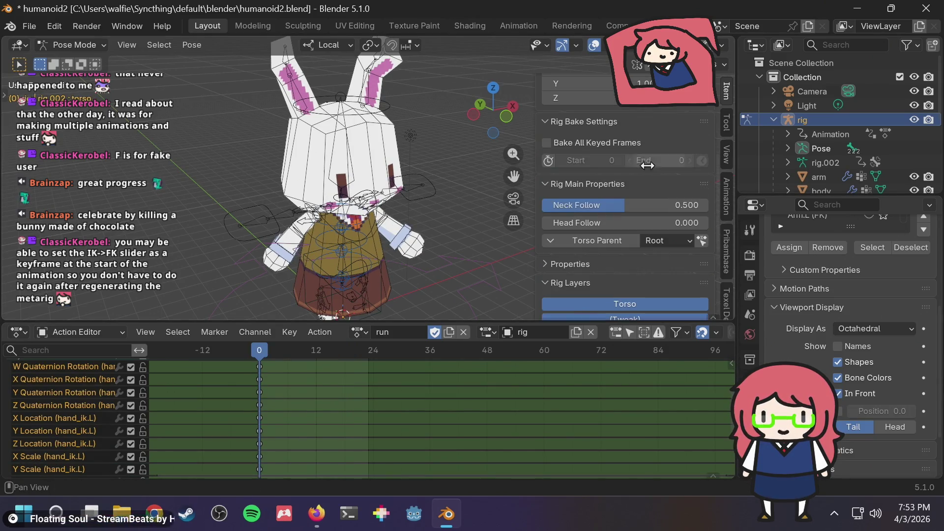
pyautogui.click(428, 189)
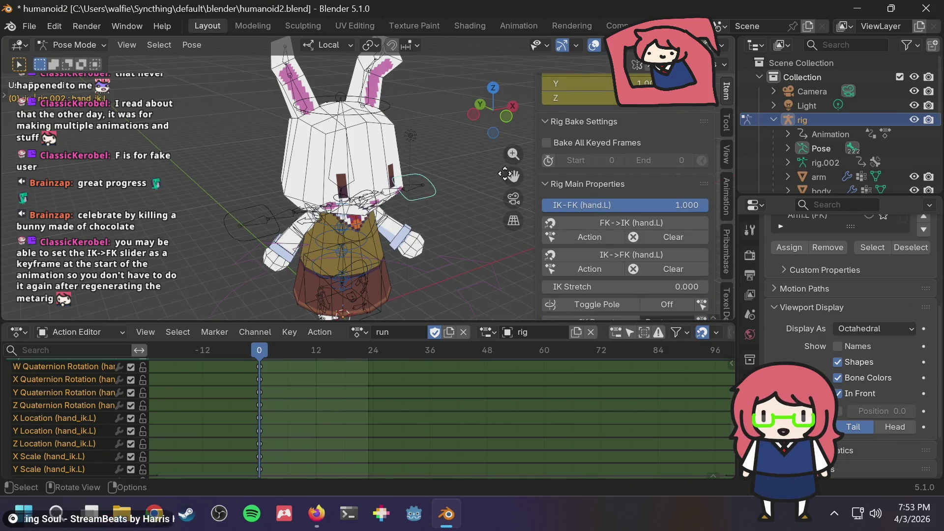
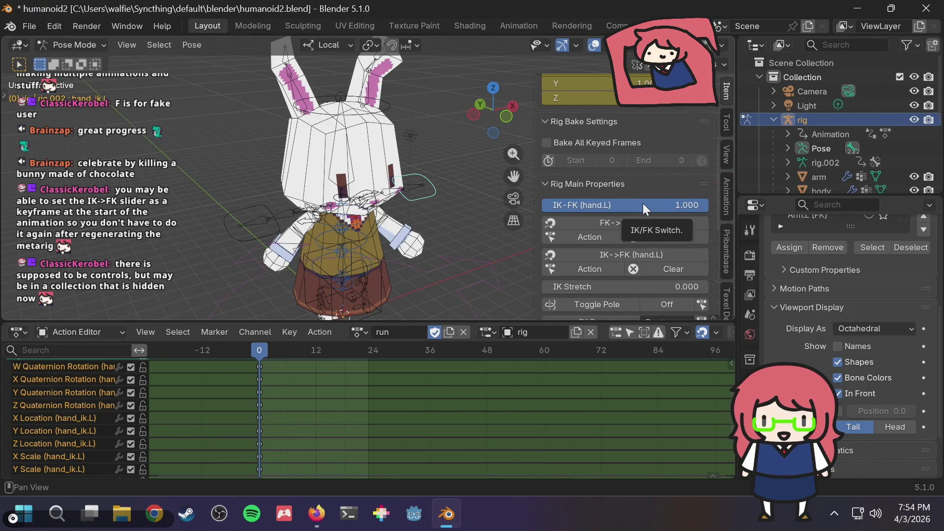
# - Test blending the left hand from IK toward FK, then cancel the change
pyautogui.moveTo(645, 203)
pyautogui.mouseDown()
pyautogui.moveTo(480, 203)
pyautogui.moveTo(552, 204)
pyautogui.mouseUp()
pyautogui.press('Escape')
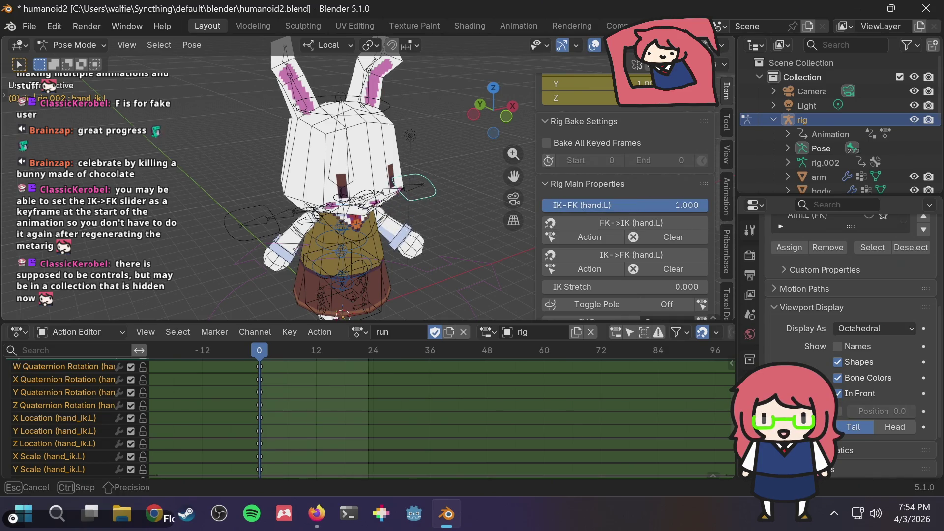
pyautogui.scroll(-1, 322, 394)
pyautogui.scroll(-3, 322, 394)
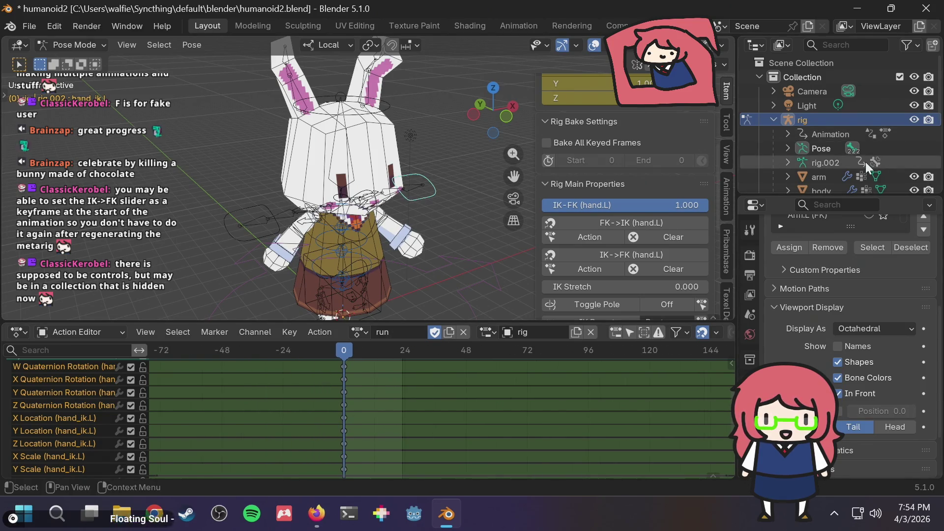
pyautogui.scroll(-3, 866, 162)
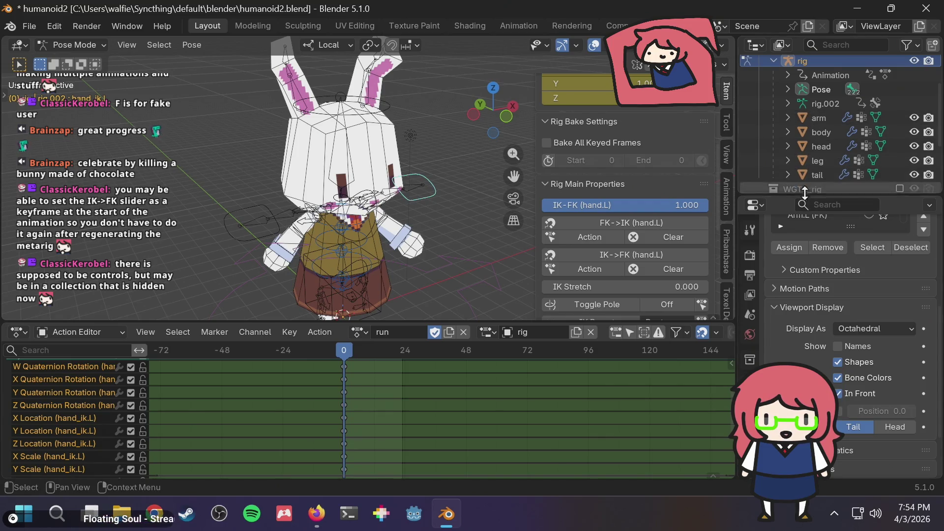
# - Enlarge the Bone Collections list, remove Torso and Torso (Tweak), then undo the removals
pyautogui.moveTo(851, 226)
pyautogui.mouseDown()
pyautogui.moveTo(851, 278)
pyautogui.moveTo(904, 282)
pyautogui.moveTo(896, 343)
pyautogui.moveTo(912, 275)
pyautogui.mouseUp()
pyautogui.scroll(5, 886, 270)
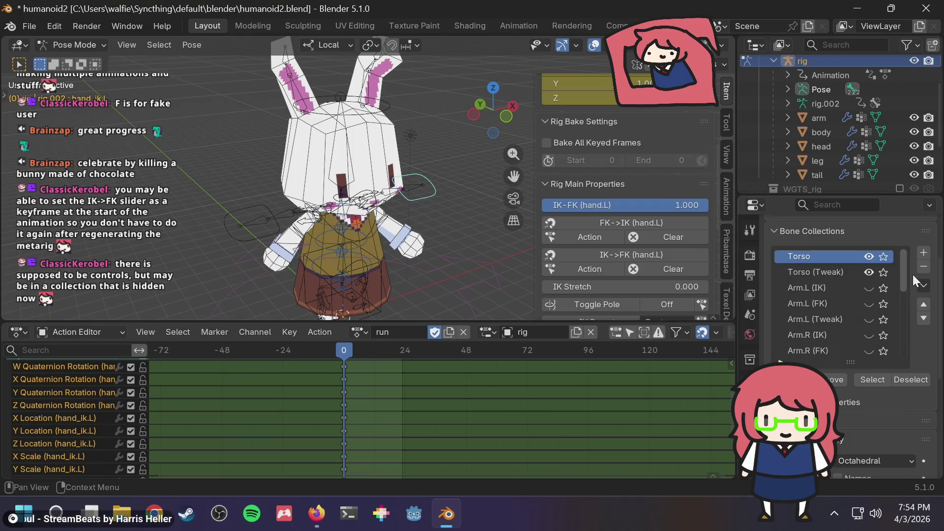
pyautogui.click(923, 271)
pyautogui.click(923, 270)
pyautogui.hotkey('ctrl', 'z')
pyautogui.hotkey('ctrl', 'z')
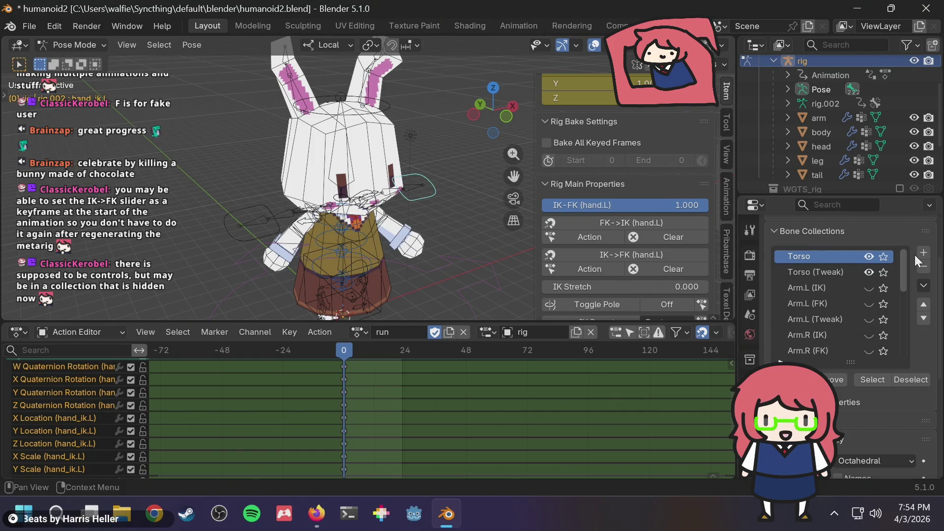
pyautogui.moveTo(905, 271); pyautogui.dragTo(896, 338)
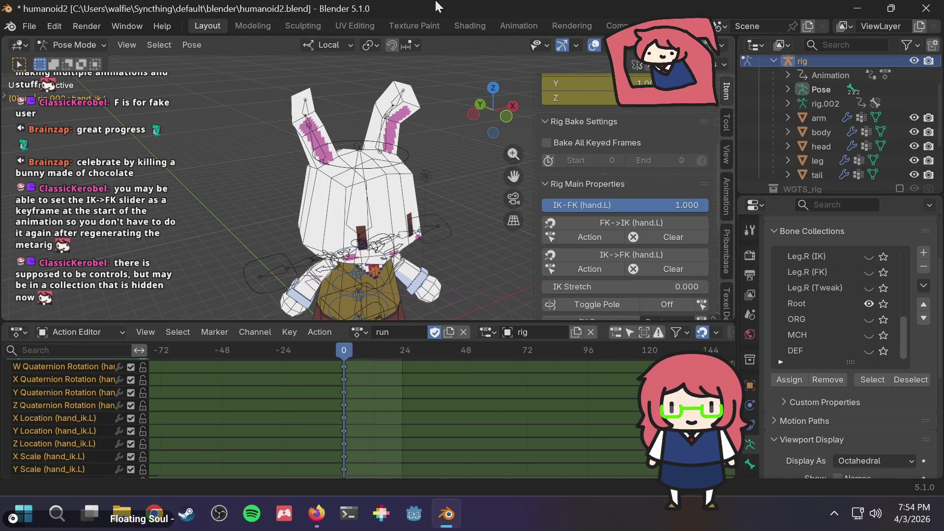
# - Select the head control and DEF collection, add a new bone collection, then undo it
pyautogui.click(403, 165)
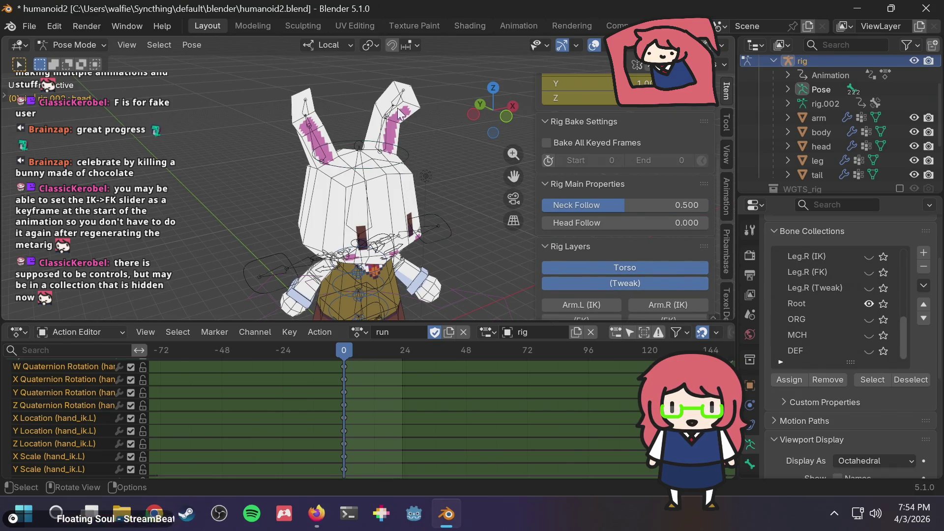
pyautogui.scroll(2, 825, 270)
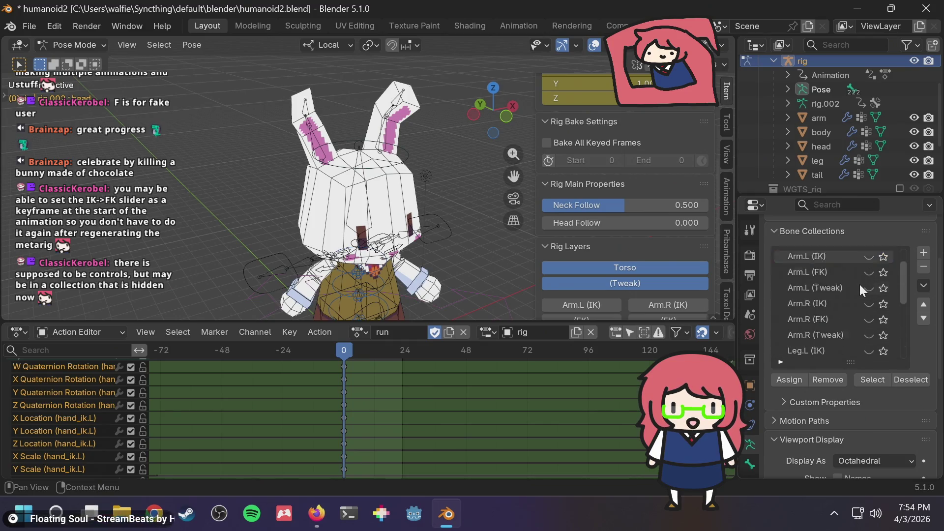
pyautogui.scroll(-2, 861, 296)
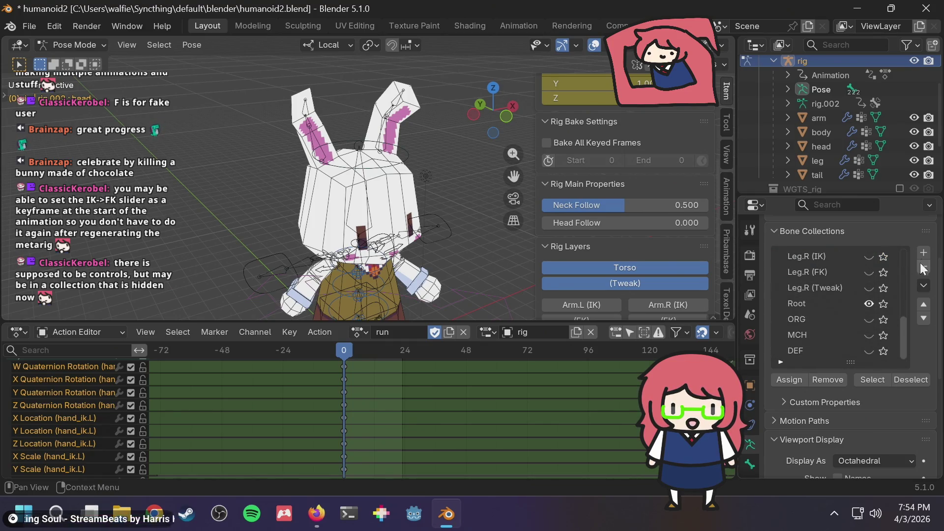
pyautogui.click(795, 351)
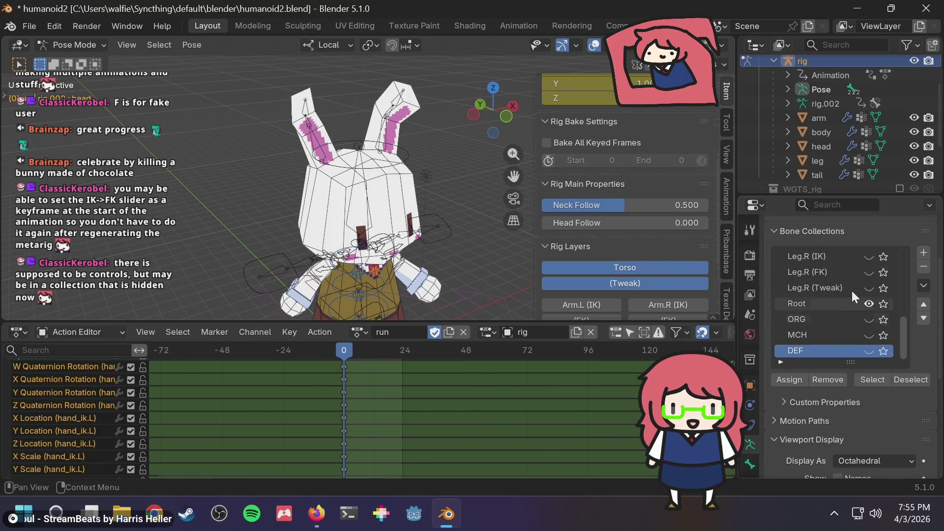
pyautogui.click(925, 254)
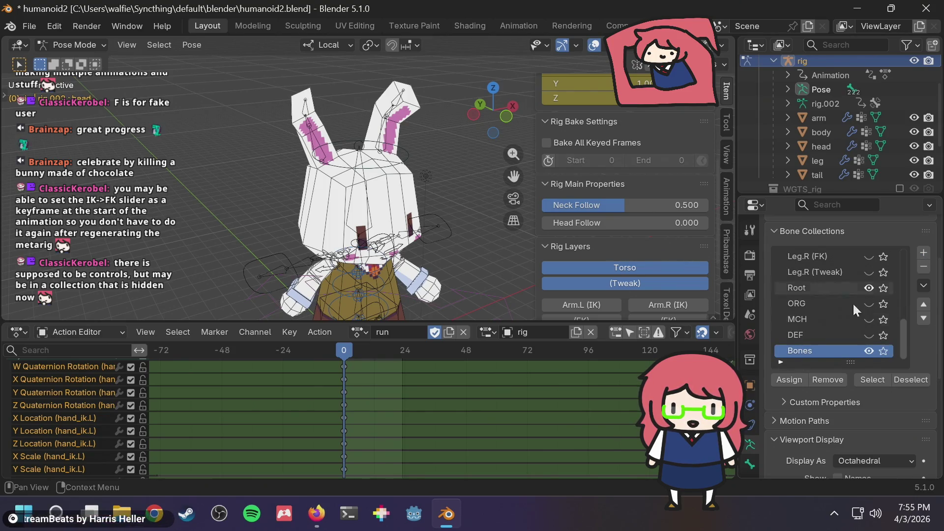
pyautogui.hotkey('ctrl', 'z')
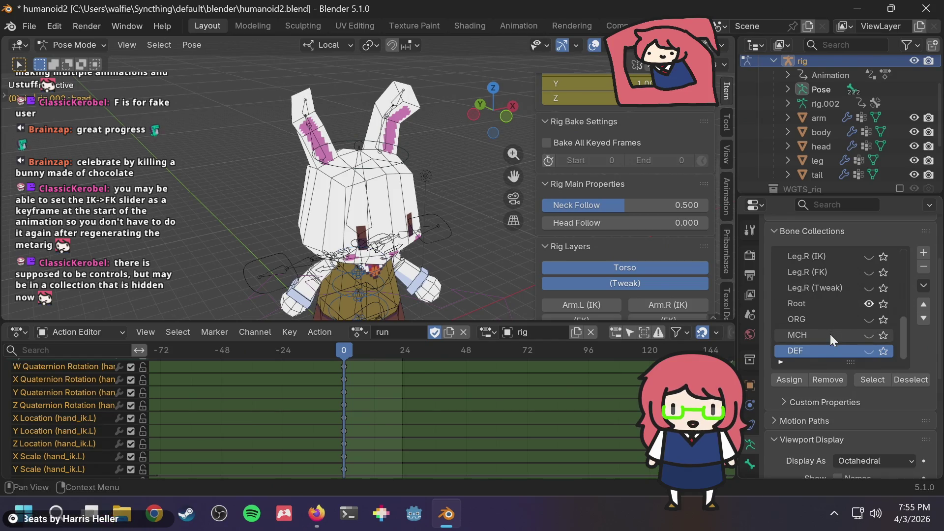
pyautogui.click(317, 513)
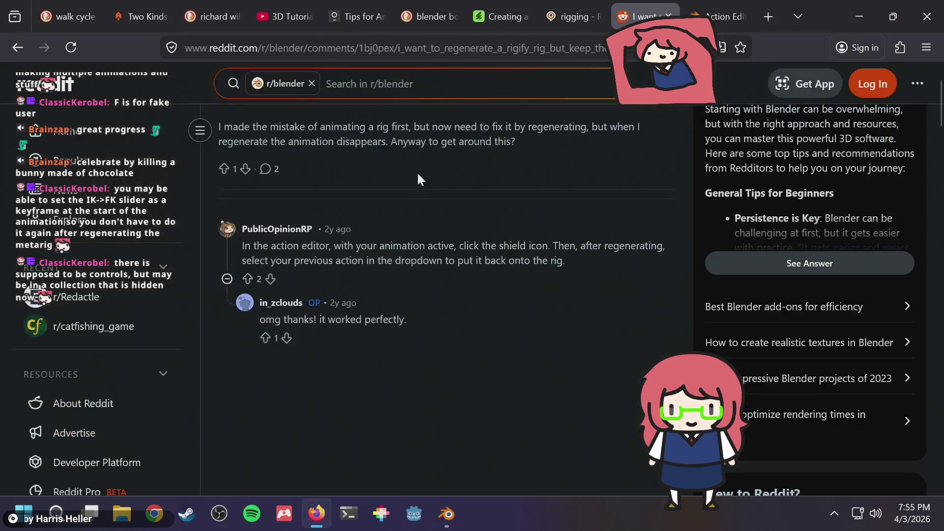
# - Search 'rigify add bone to rig' and read the Stack Exchange answer on extra Rigify bones
pyautogui.click(439, 47)
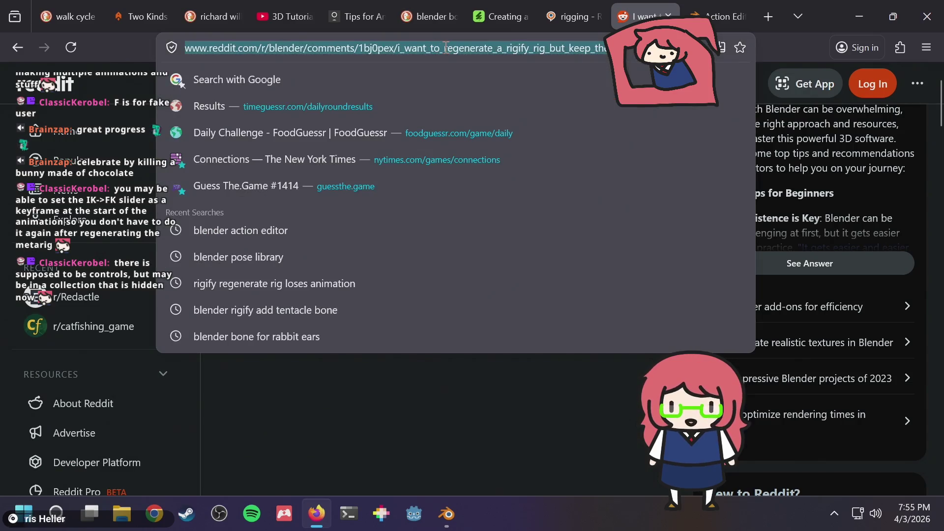
pyautogui.write('rigify add')
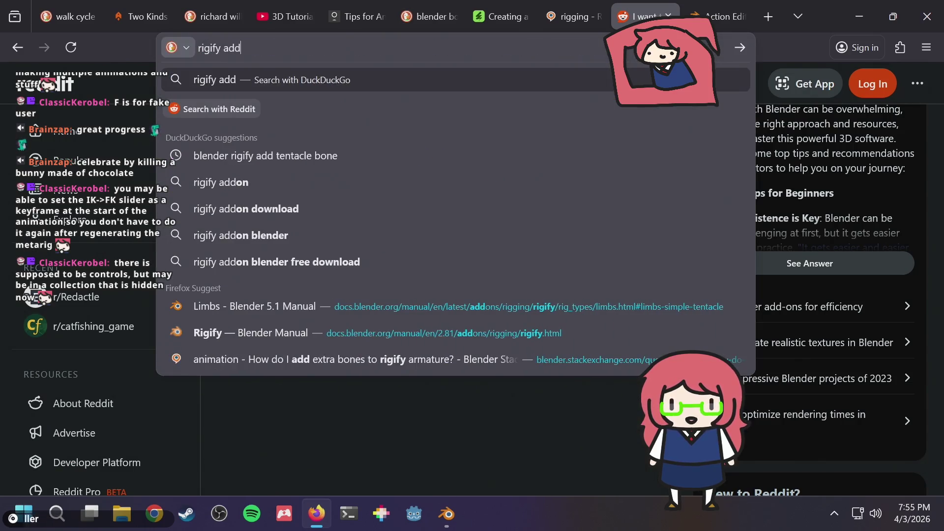
pyautogui.write(' bone')
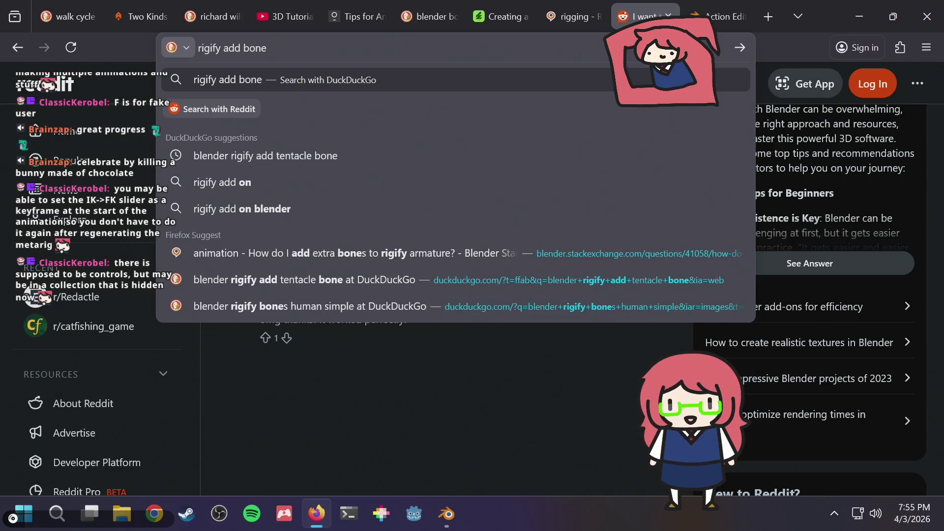
pyautogui.write(' to')
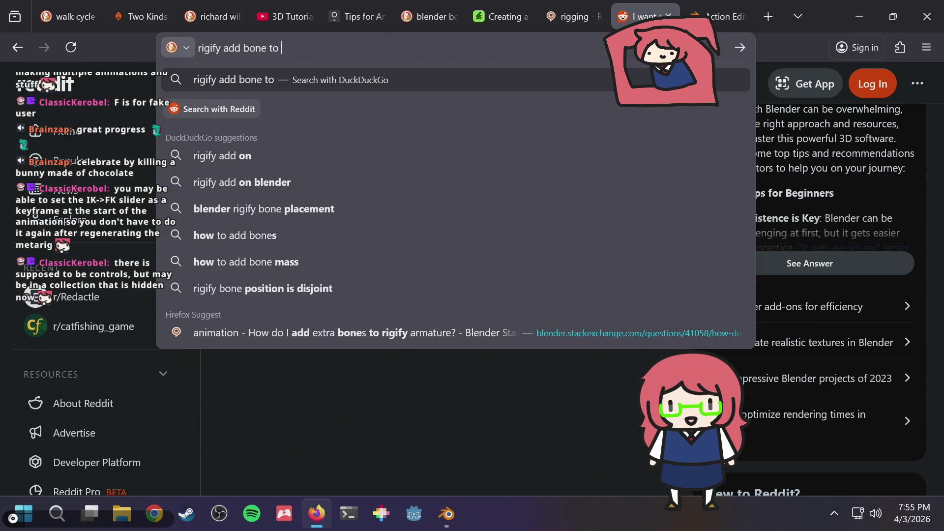
pyautogui.write(' rig')
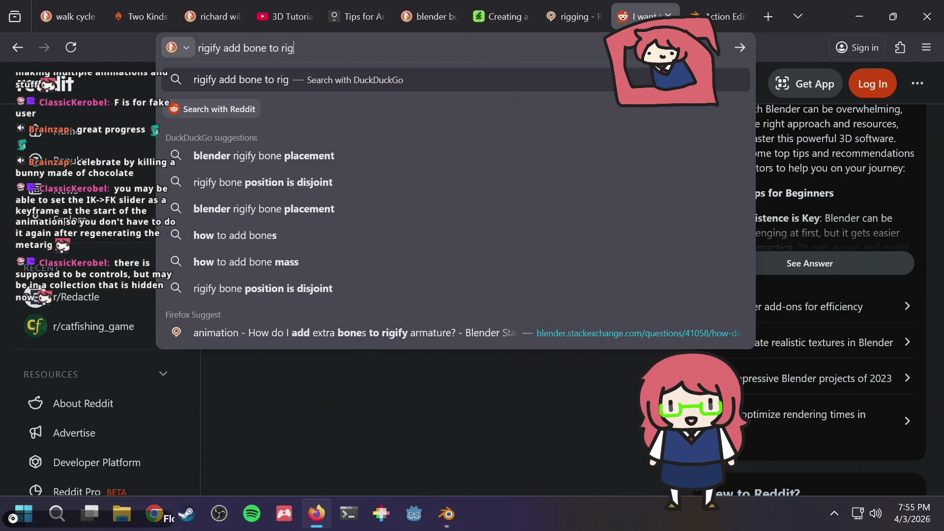
pyautogui.press('Return')
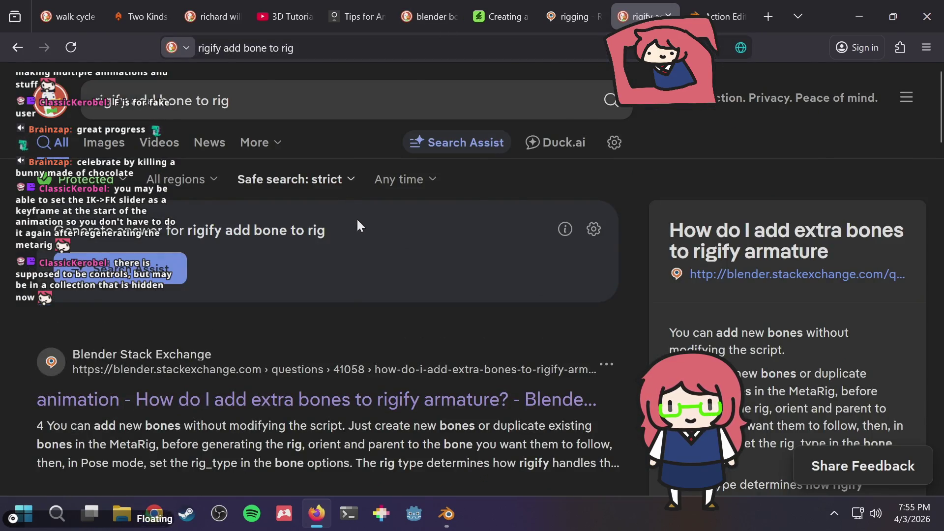
pyautogui.click(257, 399)
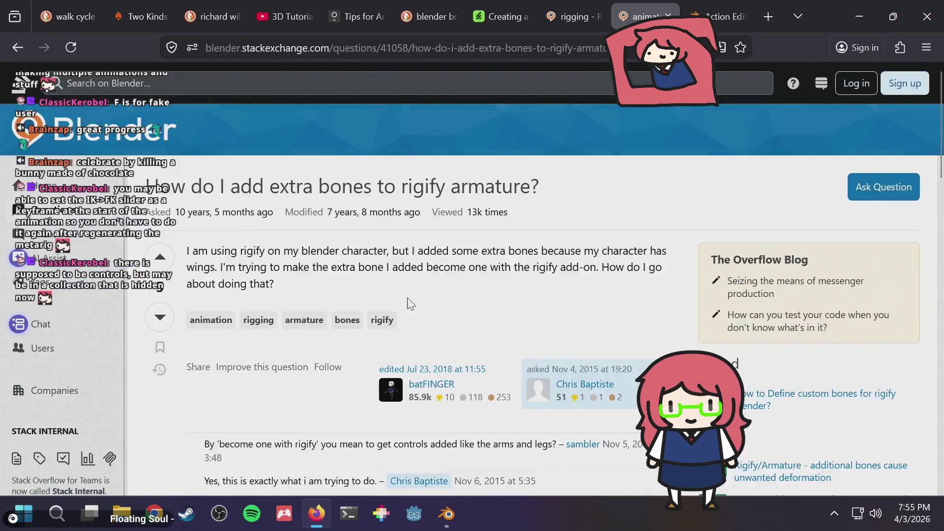
pyautogui.scroll(-3, 427, 295)
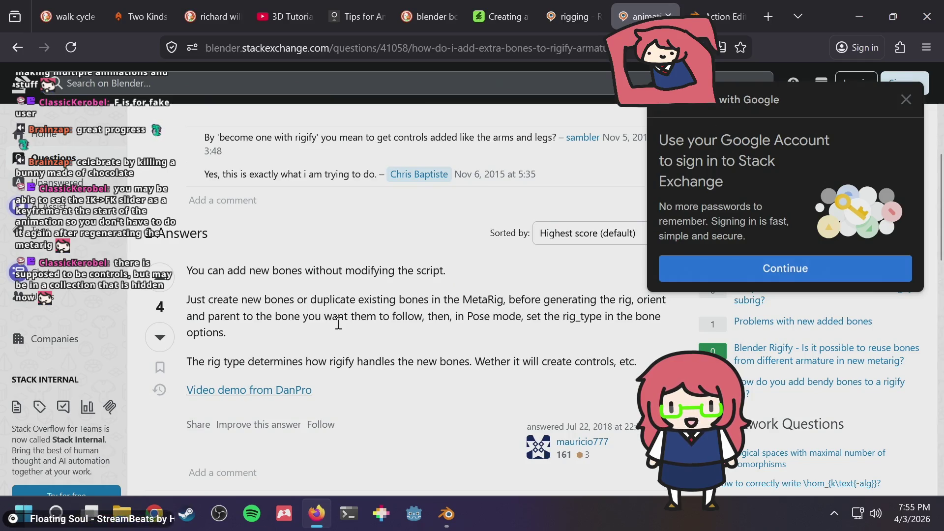
pyautogui.click(447, 514)
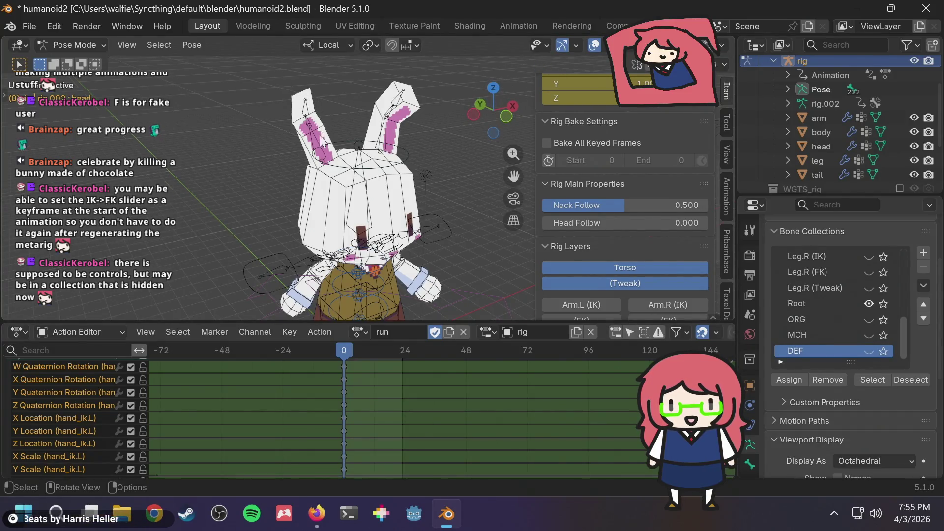
# - Orbit around the bunny's head and glance back at the Stack Exchange answer
pyautogui.scroll(2, 308, 165)
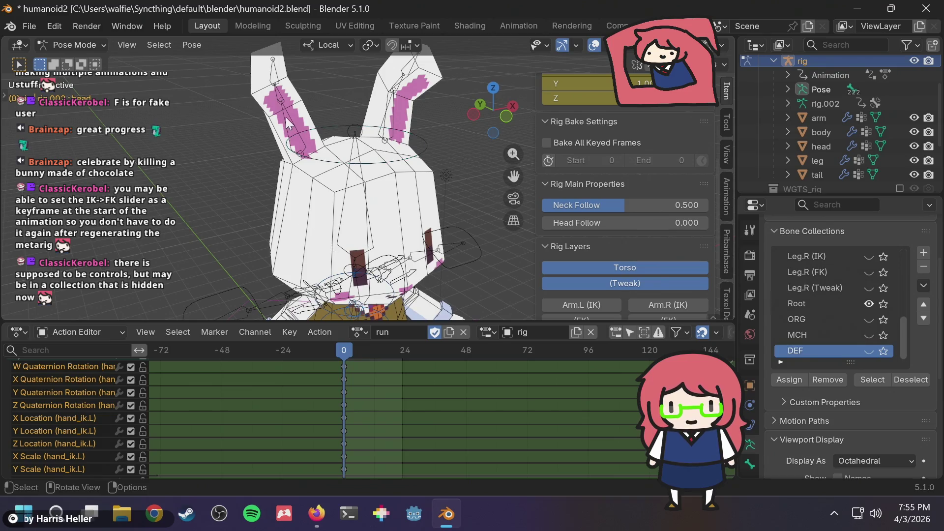
pyautogui.moveTo(307, 117); pyautogui.dragTo(388, 111, button='middle')
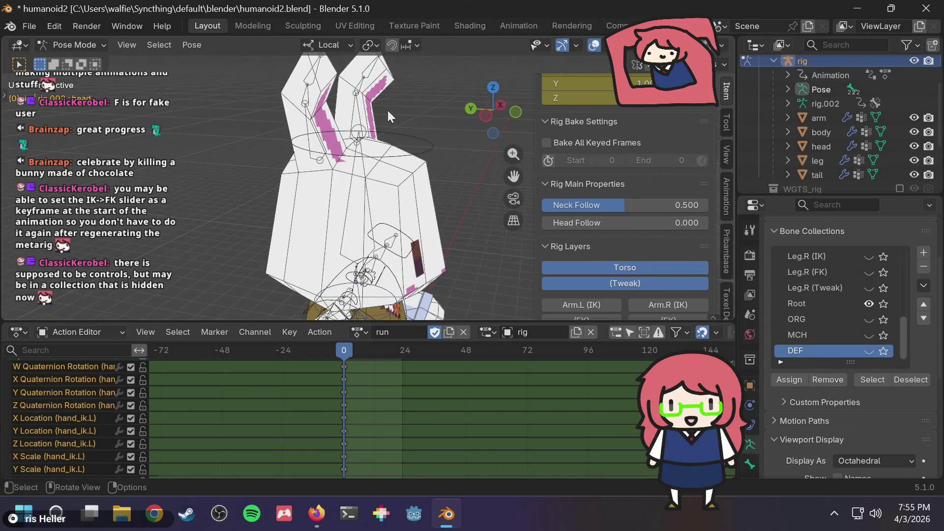
pyautogui.hotkey('alt', 'Tab')
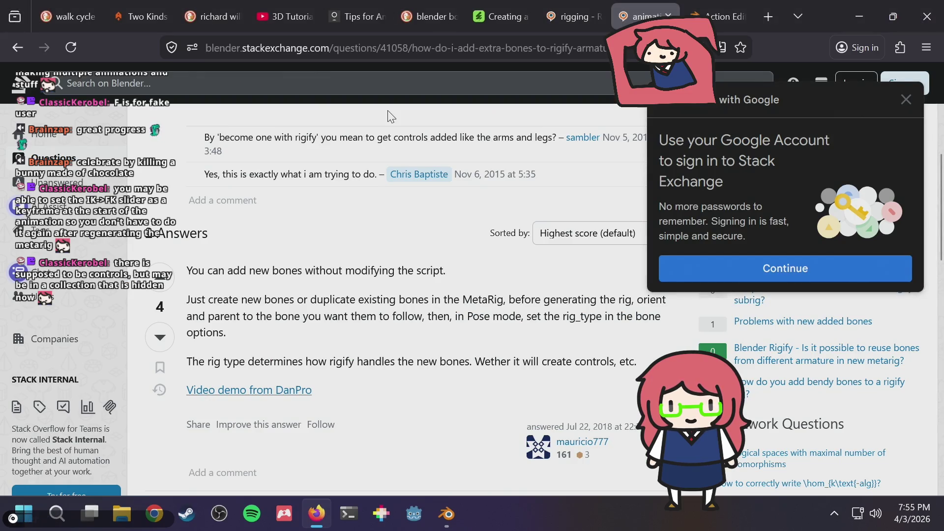
pyautogui.hotkey('alt', 'Tab')
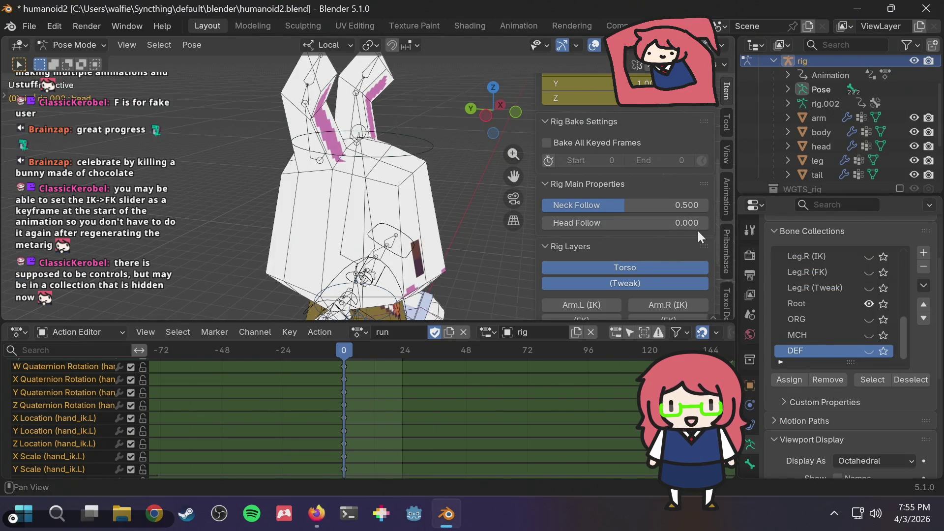
pyautogui.scroll(-4, 909, 335)
pyautogui.scroll(-5, 908, 339)
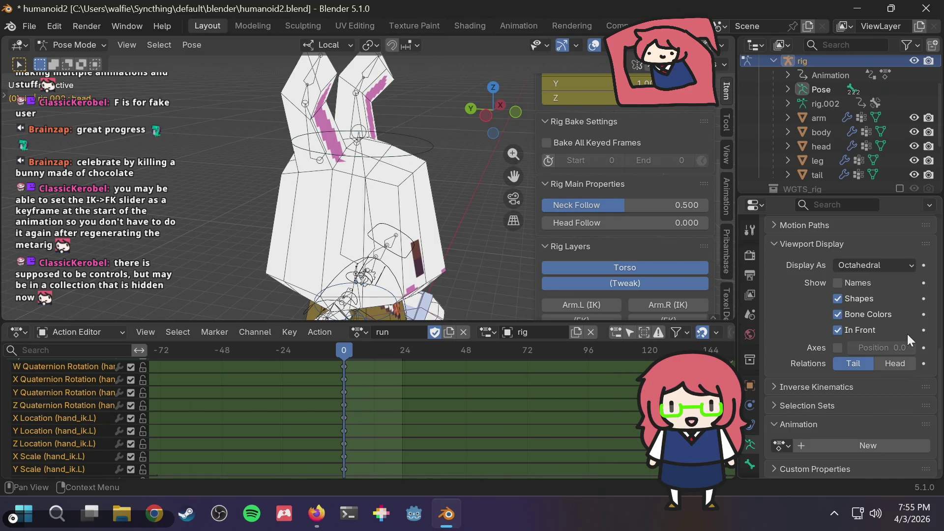
# - Show the Bone properties tab, then select the head control bone and deselect all
pyautogui.click(748, 461)
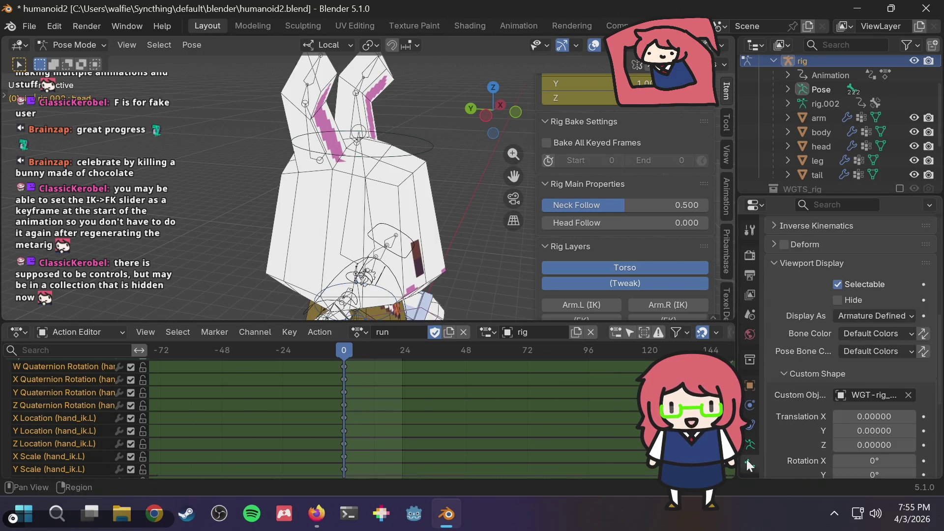
pyautogui.scroll(-9, 791, 311)
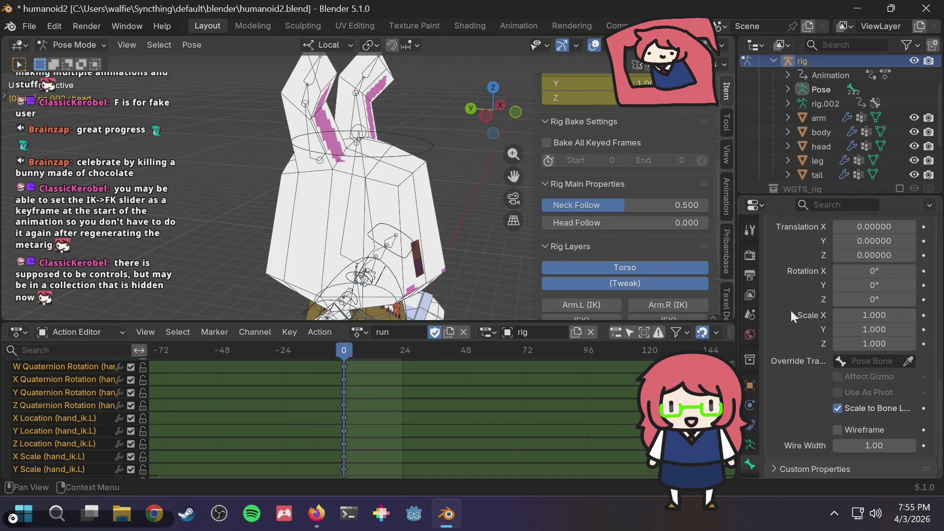
pyautogui.scroll(15, 791, 311)
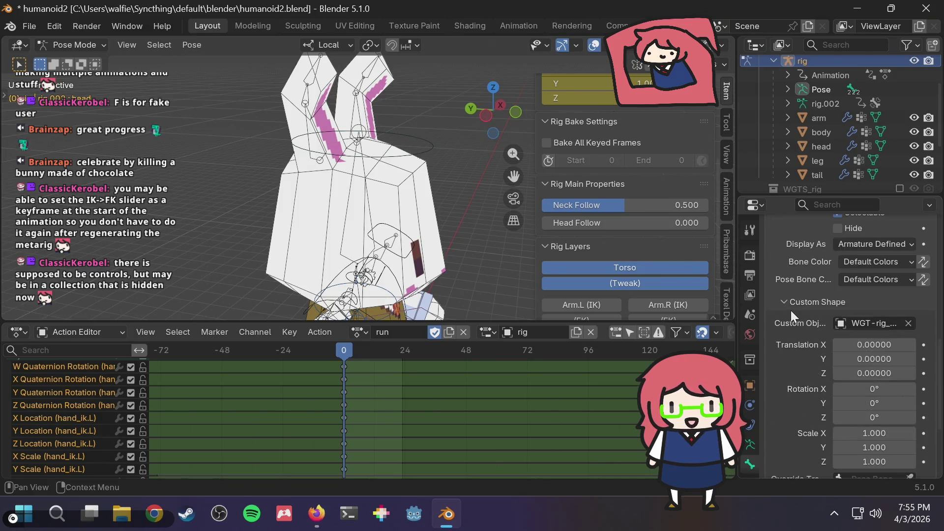
pyautogui.moveTo(372, 196); pyautogui.dragTo(343, 133, button='middle')
pyautogui.click(386, 132)
pyautogui.click(386, 96)
pyautogui.scroll(-5, 385, 100)
pyautogui.scroll(5, 372, 123)
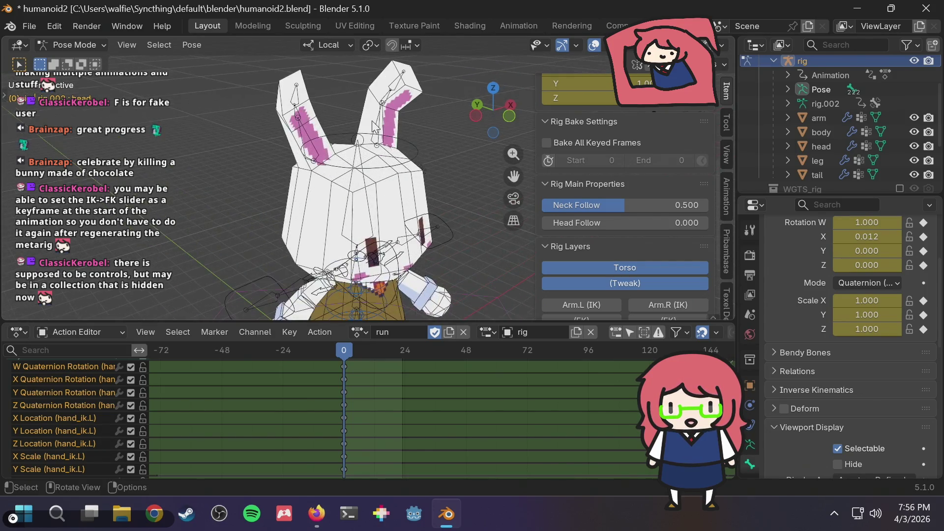
# - Play the bunny's run animation
pyautogui.scroll(-2, 375, 127)
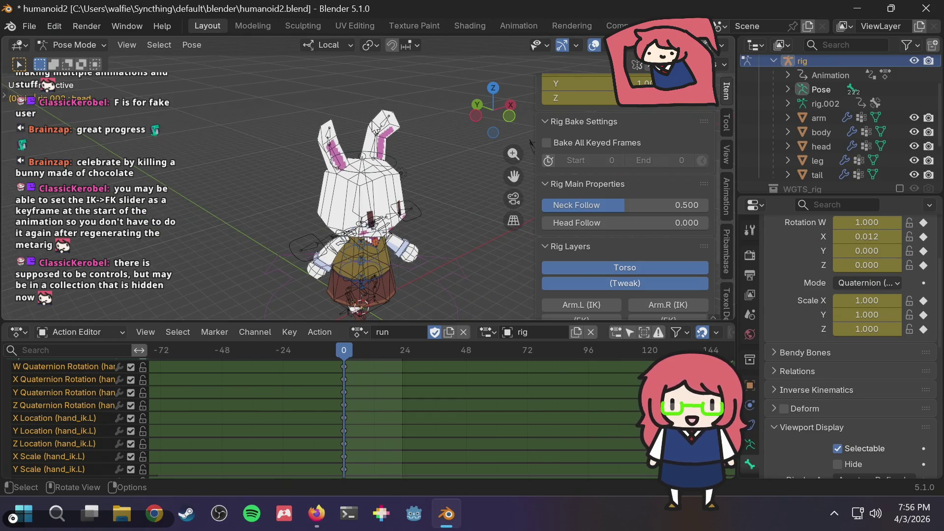
pyautogui.press('space')
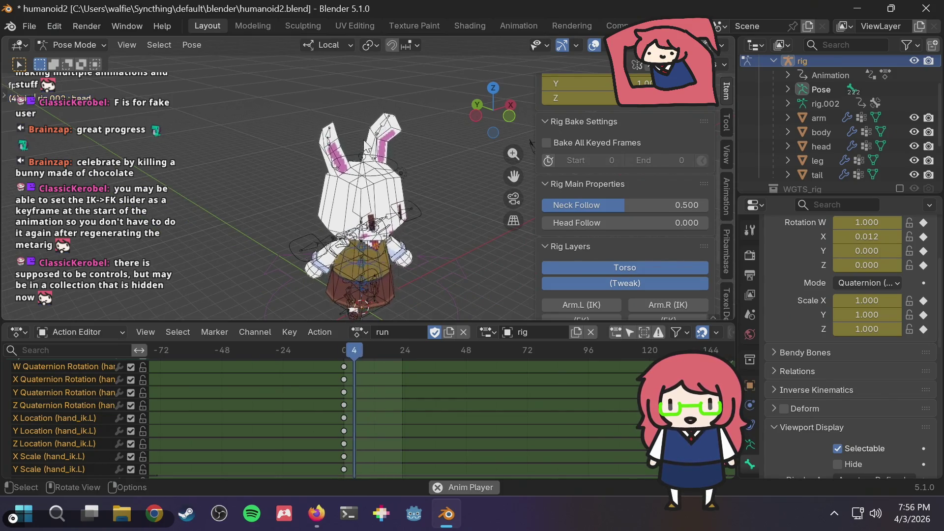
pyautogui.scroll(2, 388, 188)
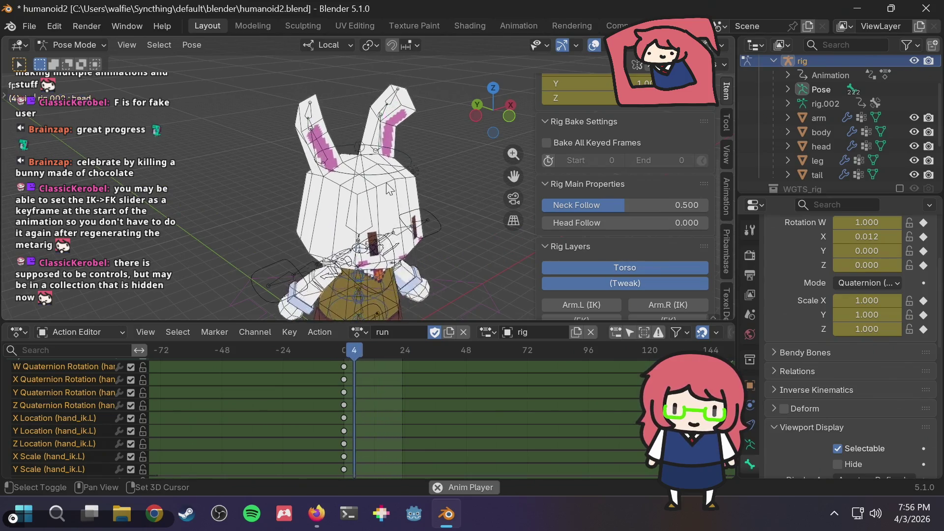
pyautogui.scroll(-5, 644, 238)
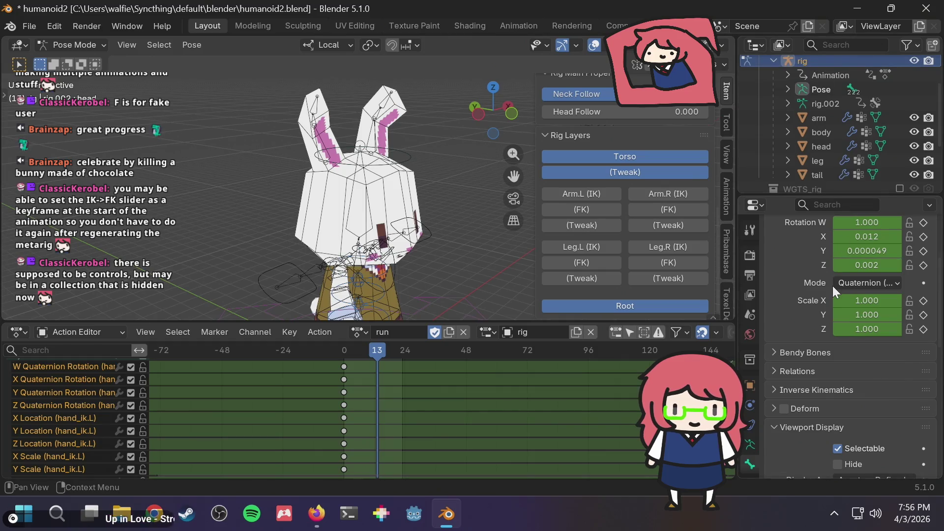
pyautogui.scroll(5, 833, 286)
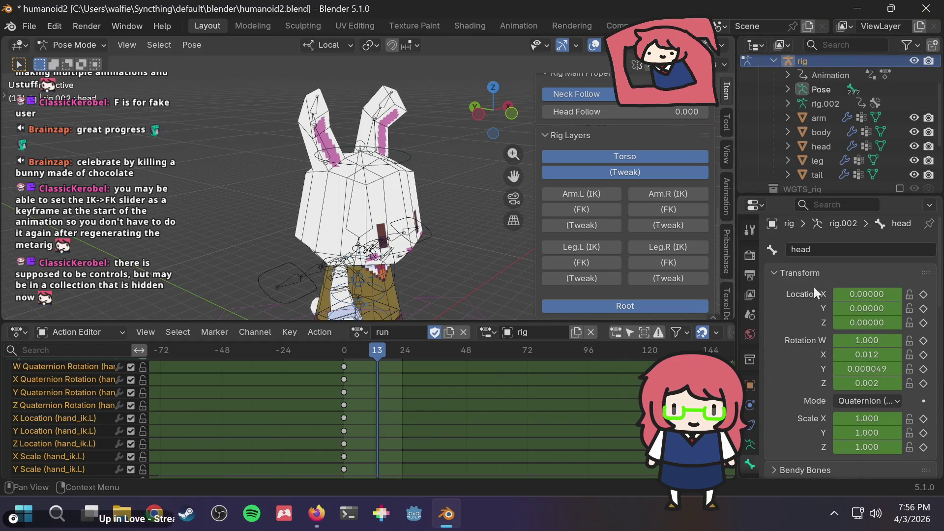
# - Turn off In Front in the armature's Viewport Display, then select rig.002's hand.R control
pyautogui.click(750, 444)
pyautogui.scroll(-5, 890, 346)
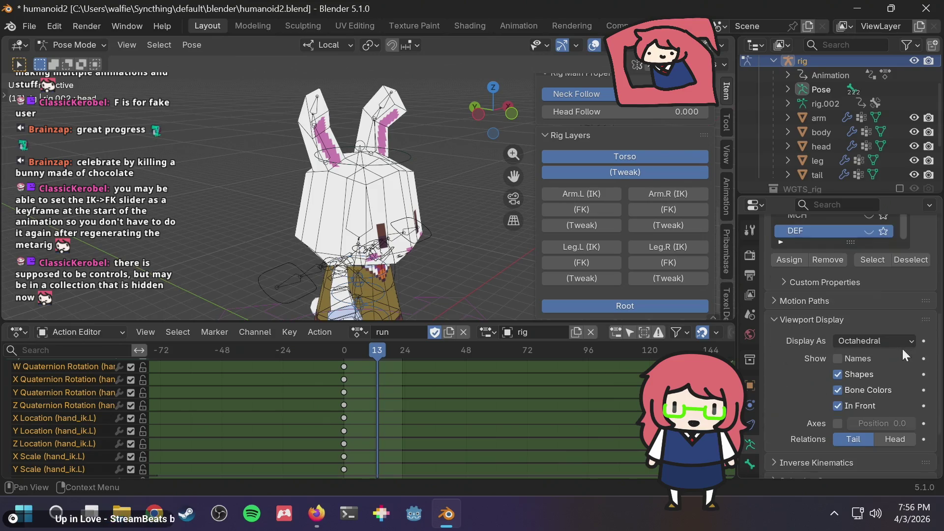
pyautogui.click(839, 409)
pyautogui.click(839, 409)
pyautogui.click(840, 409)
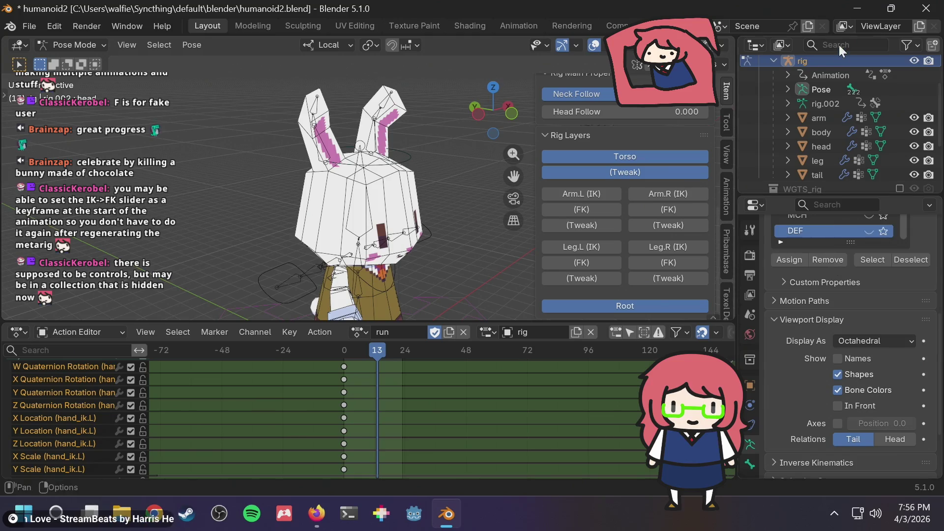
pyautogui.click(824, 101)
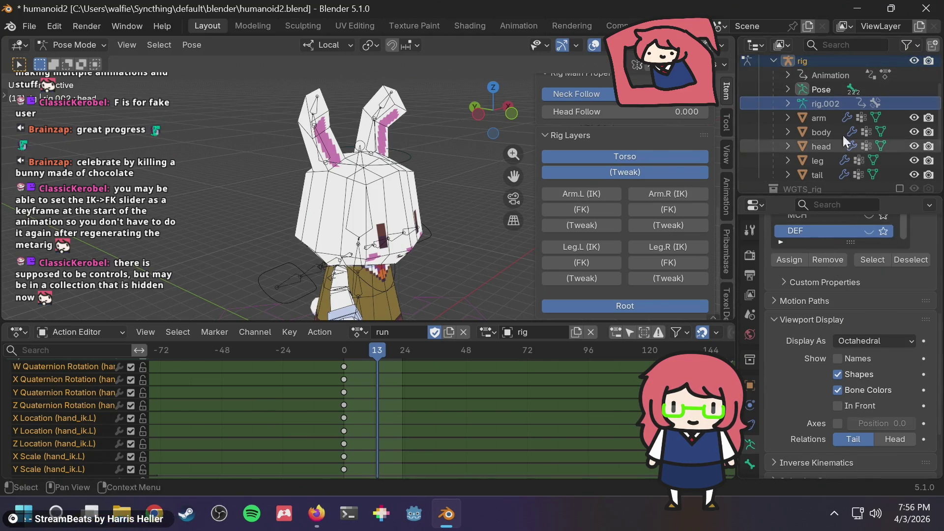
pyautogui.click(312, 289)
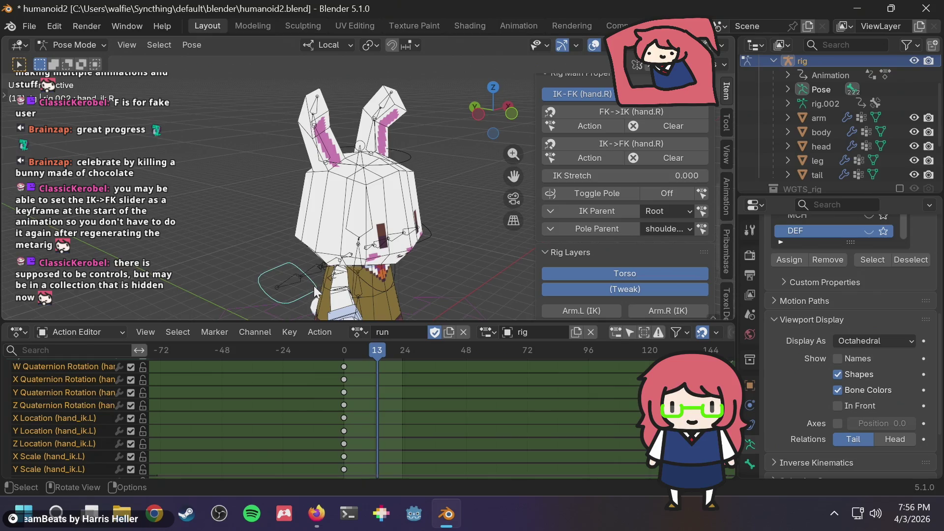
pyautogui.scroll(2, 889, 132)
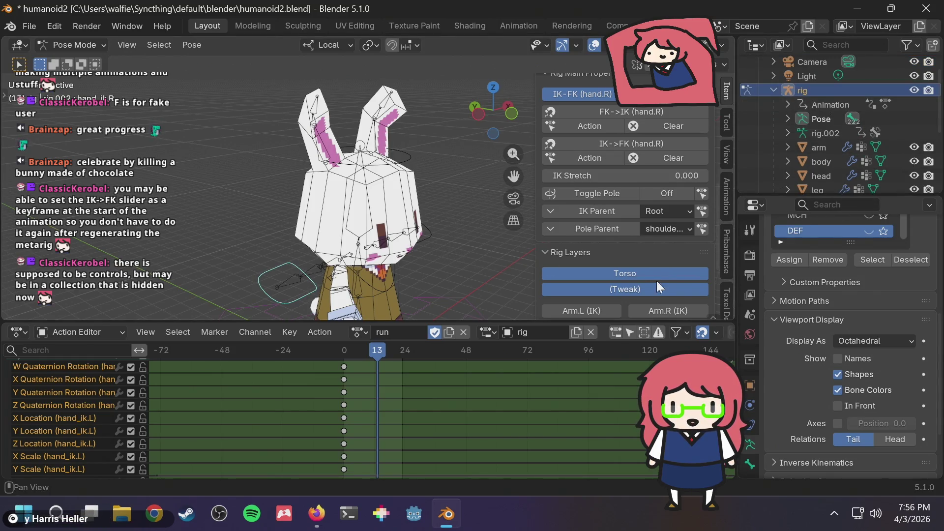
pyautogui.scroll(-5, 659, 278)
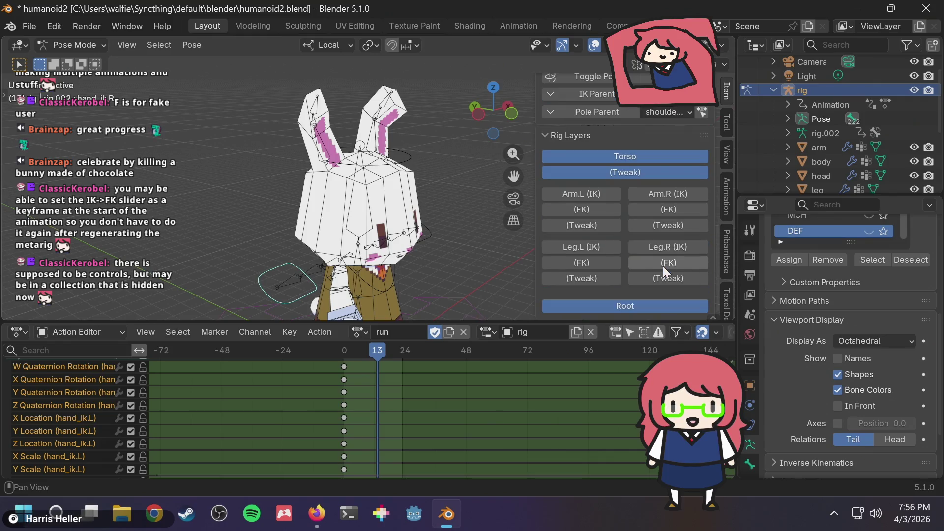
pyautogui.click(599, 210)
pyautogui.click(598, 196)
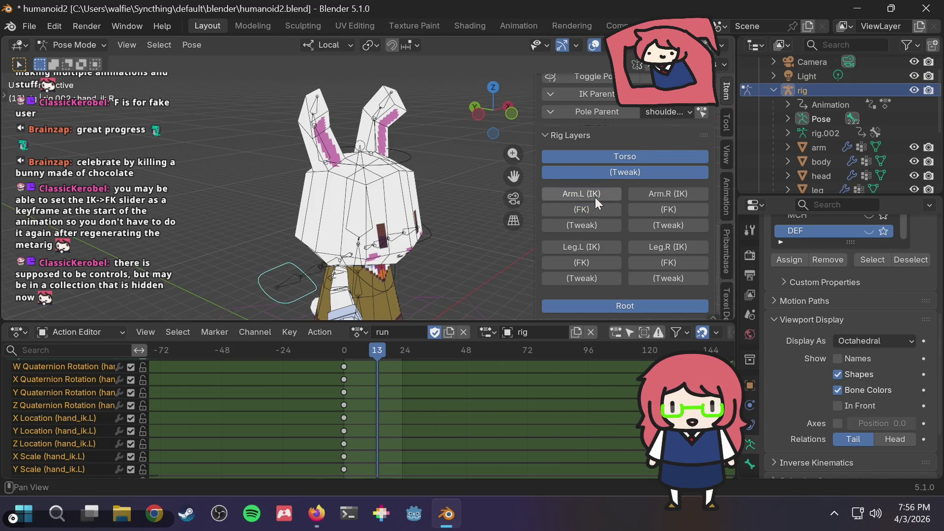
pyautogui.scroll(3, 597, 196)
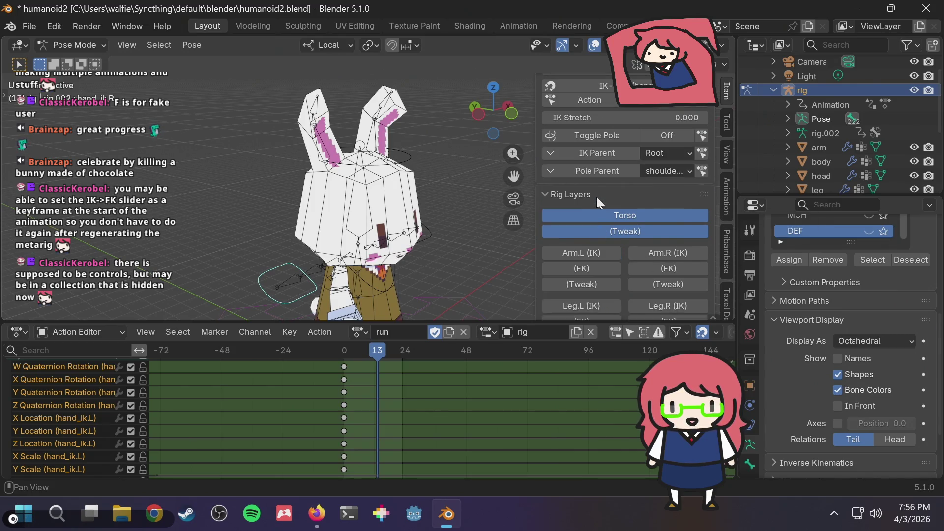
pyautogui.click(830, 100)
pyautogui.click(827, 119)
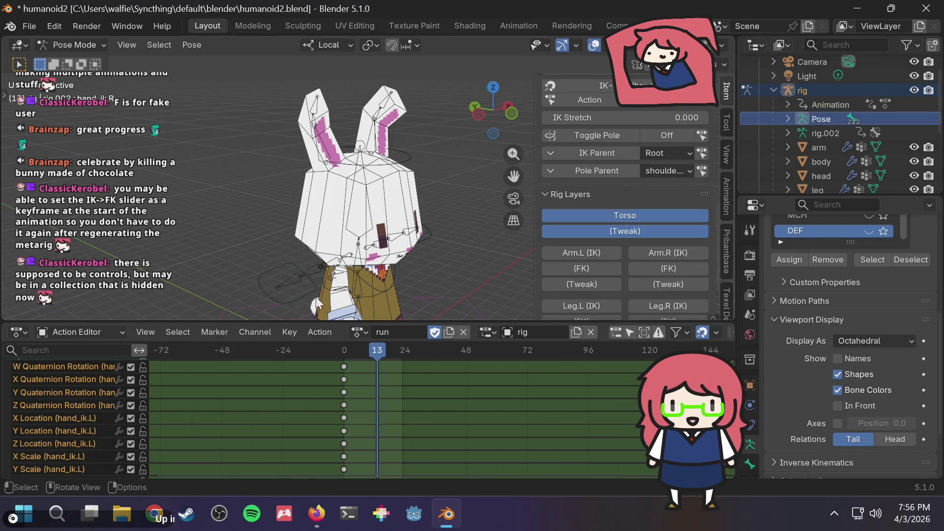
pyautogui.click(272, 297)
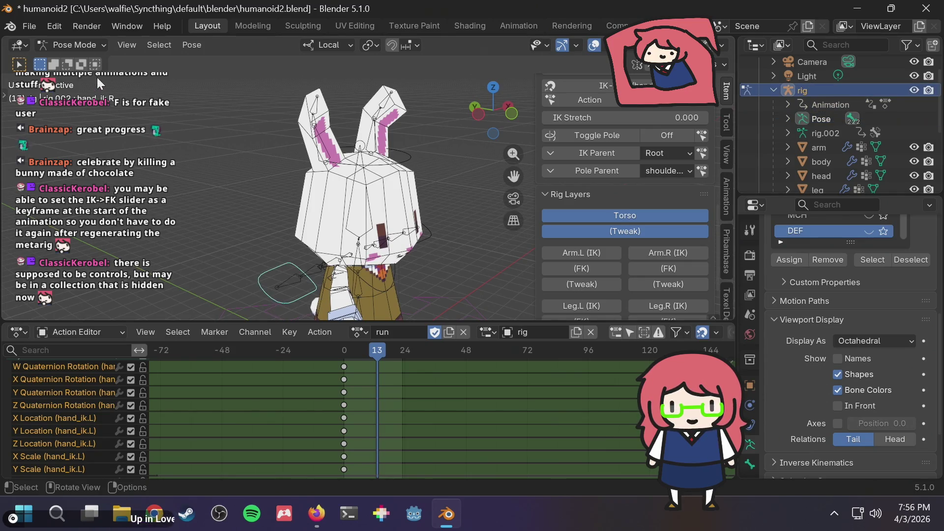
pyautogui.click(829, 101)
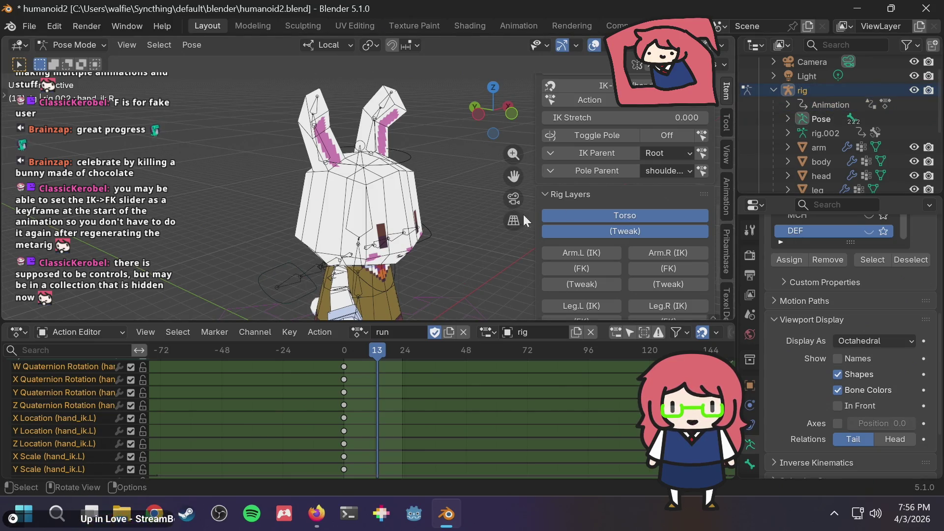
pyautogui.click(788, 115)
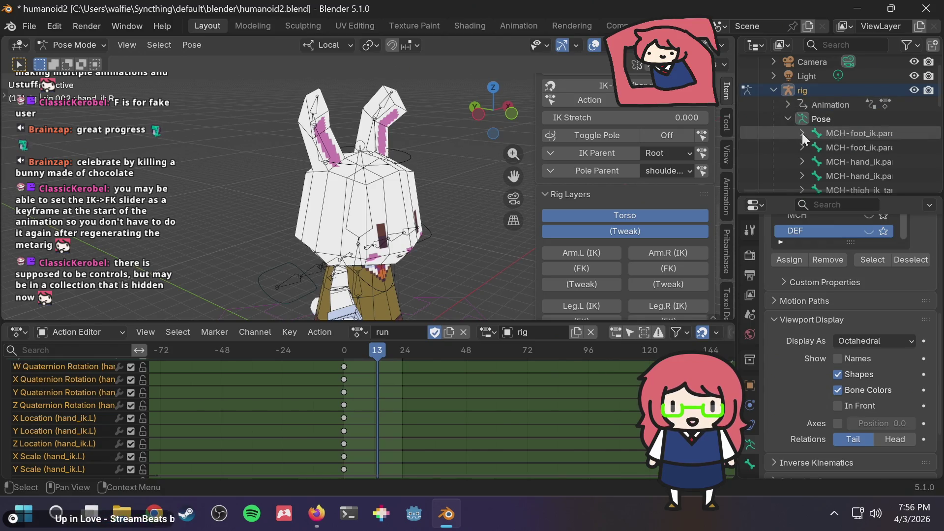
pyautogui.scroll(-5, 801, 128)
pyautogui.scroll(3, 799, 104)
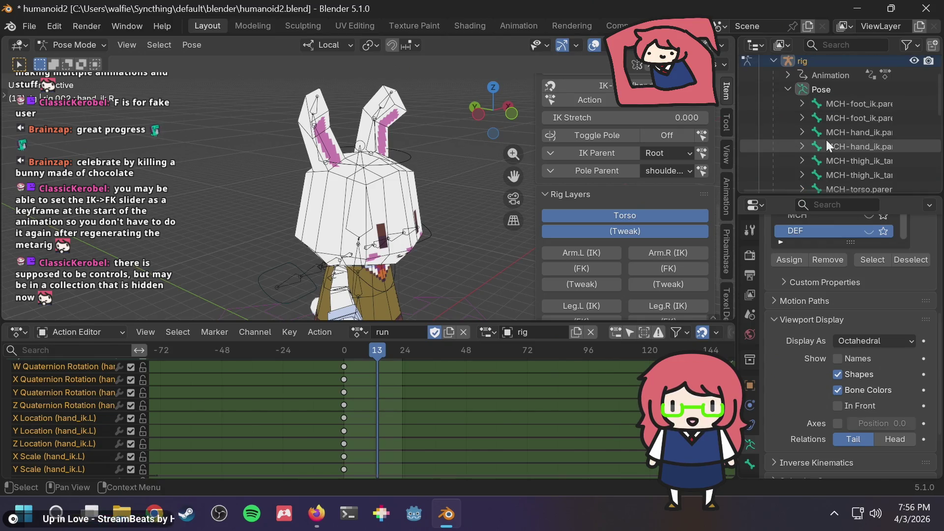
pyautogui.click(788, 90)
pyautogui.click(431, 235)
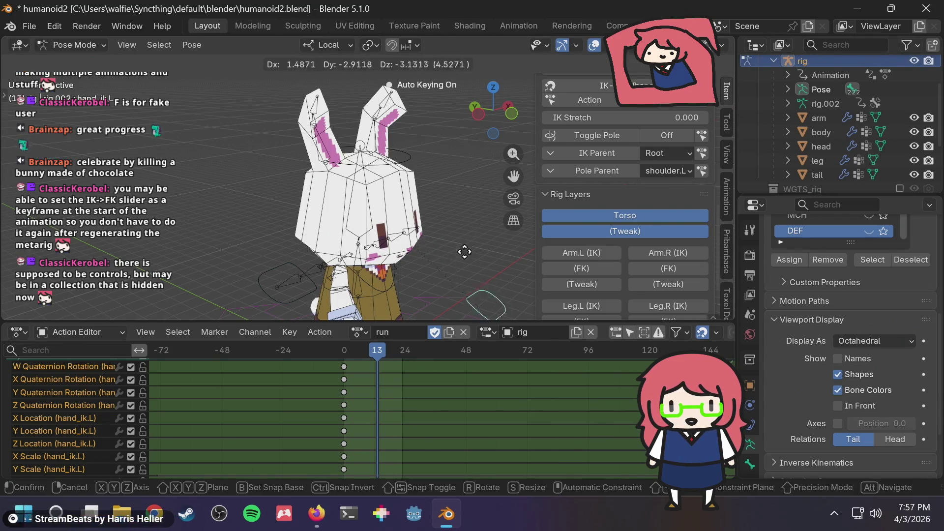
pyautogui.moveTo(436, 176)
pyautogui.mouseDown(button='middle')
pyautogui.moveTo(385, 169)
pyautogui.moveTo(403, 177)
pyautogui.mouseUp(button='middle')
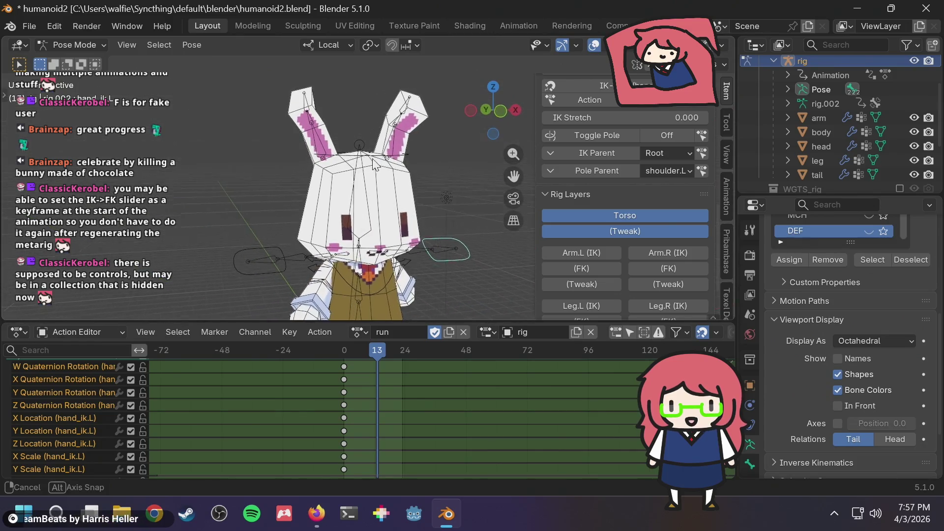
pyautogui.scroll(-3, 621, 230)
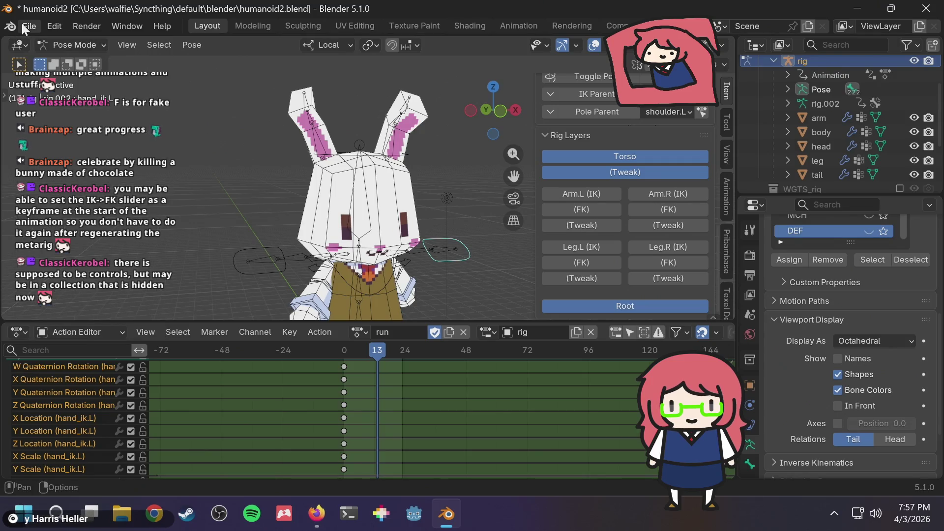
pyautogui.scroll(-5, 335, 193)
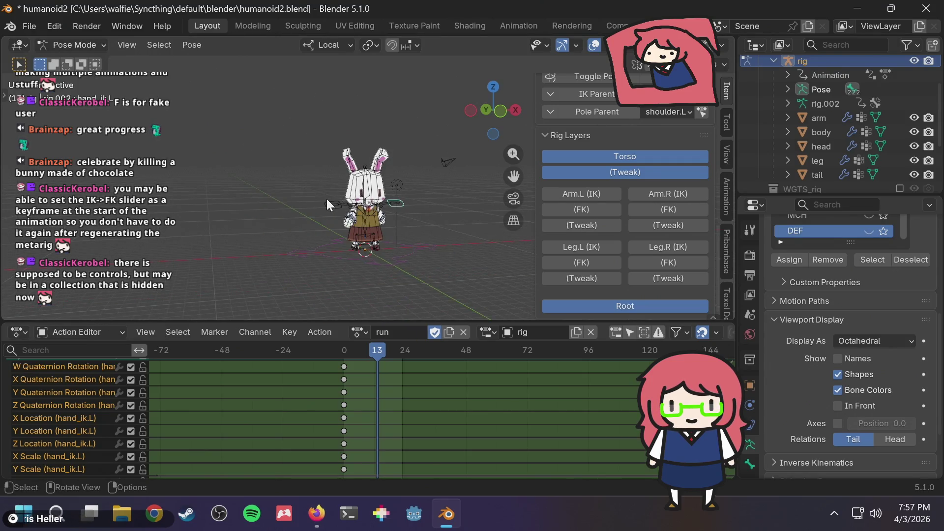
pyautogui.scroll(4, 326, 199)
pyautogui.moveTo(326, 198); pyautogui.dragTo(401, 203, button='middle')
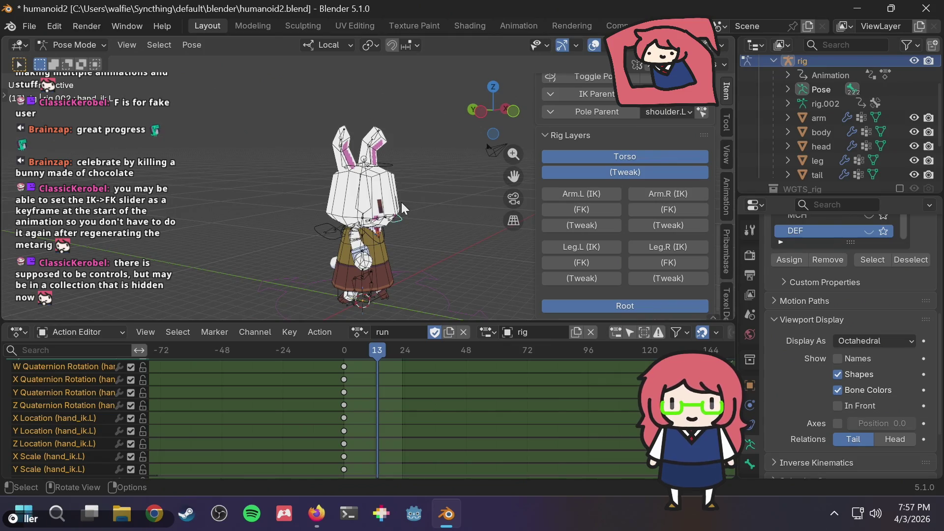
pyautogui.scroll(4, 398, 203)
pyautogui.scroll(-3, 391, 206)
pyautogui.moveTo(391, 206)
pyautogui.mouseDown(button='middle')
pyautogui.moveTo(364, 182)
pyautogui.moveTo(263, 130)
pyautogui.mouseUp(button='middle')
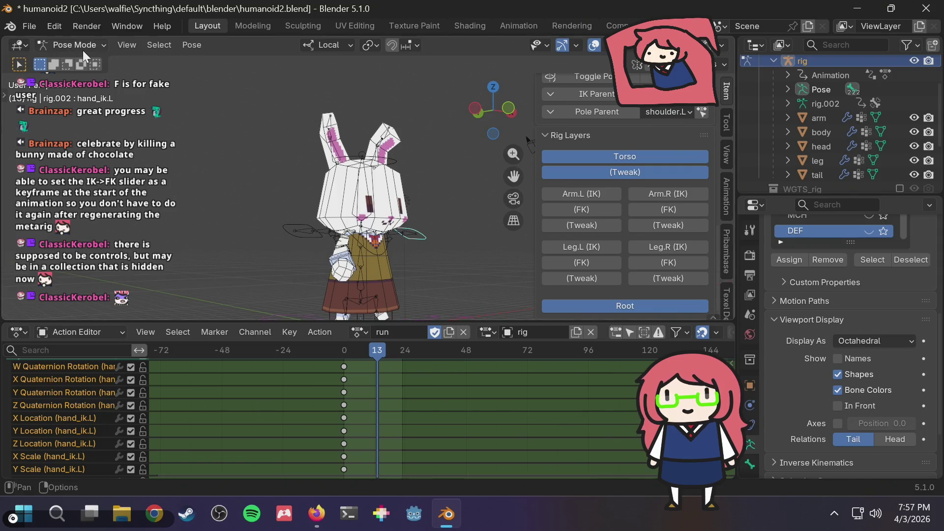
pyautogui.hotkey('ctrl', 'shift', 'm')
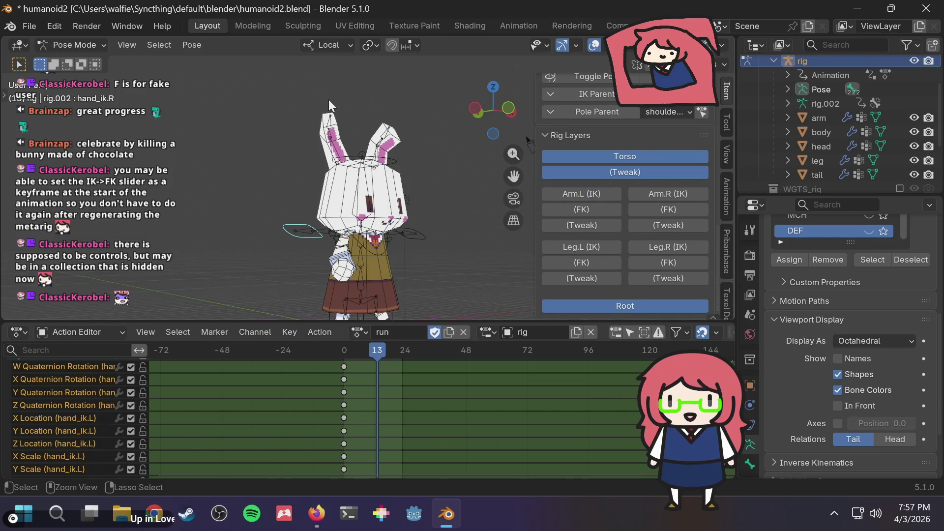
# - Select the head control, replay the run action from frame 0, and show the torso channels
pyautogui.click(383, 172)
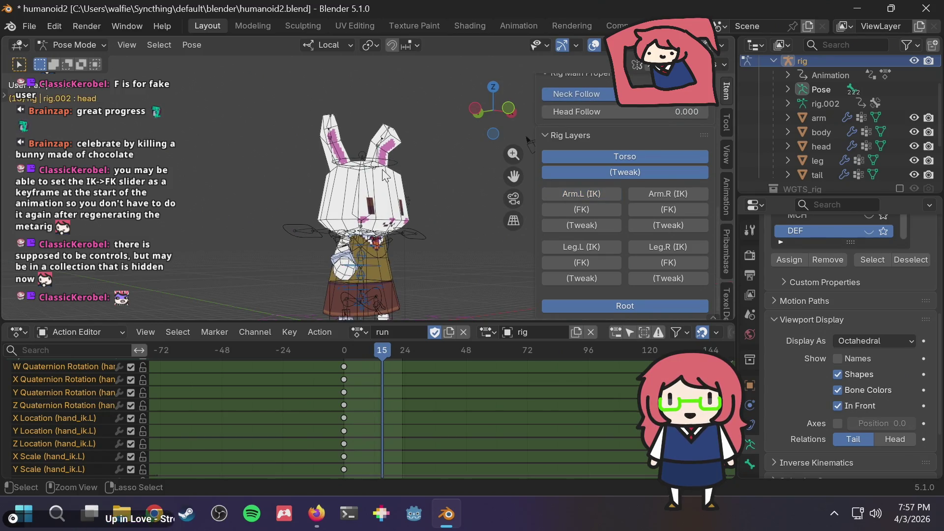
pyautogui.hotkey('shift', 'Left')
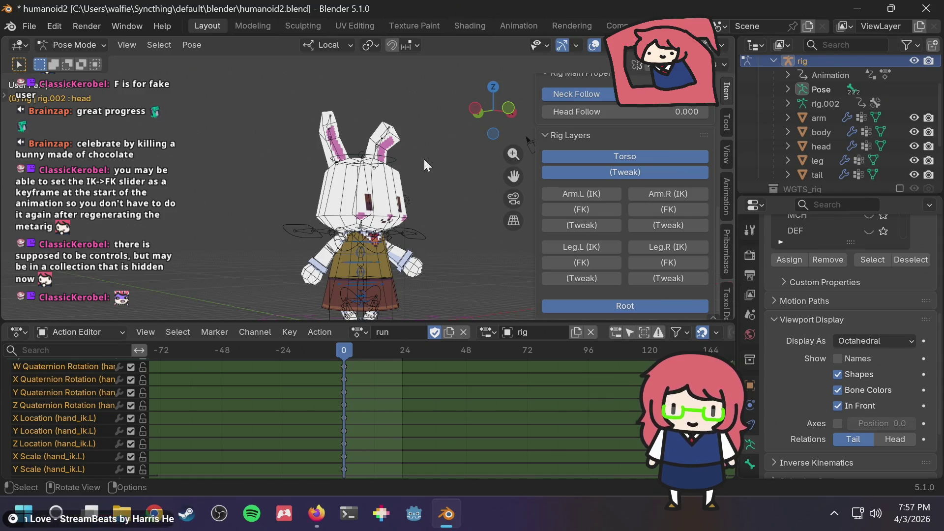
pyautogui.press('space')
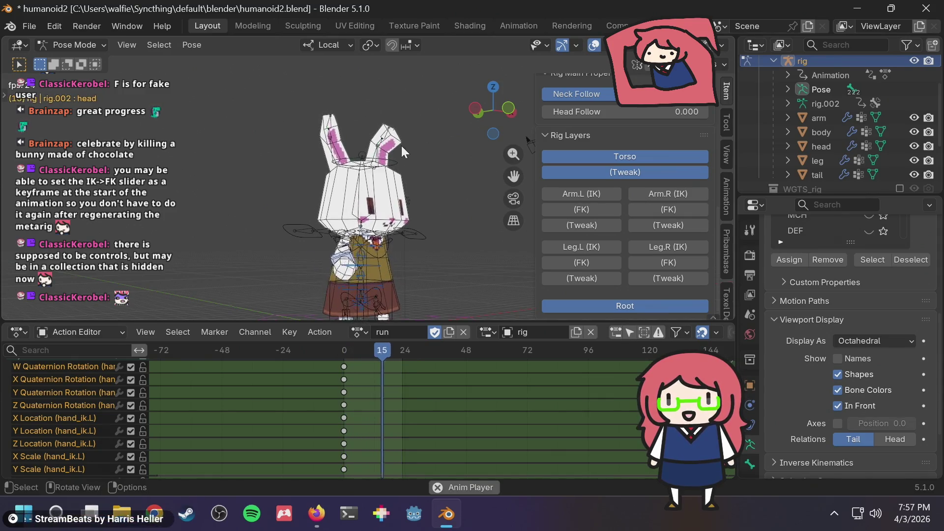
pyautogui.press('space')
pyautogui.scroll(2, 388, 406)
pyautogui.moveTo(365, 403)
pyautogui.mouseDown(button='middle')
pyautogui.moveTo(405, 444)
pyautogui.moveTo(382, 410)
pyautogui.mouseUp(button='middle')
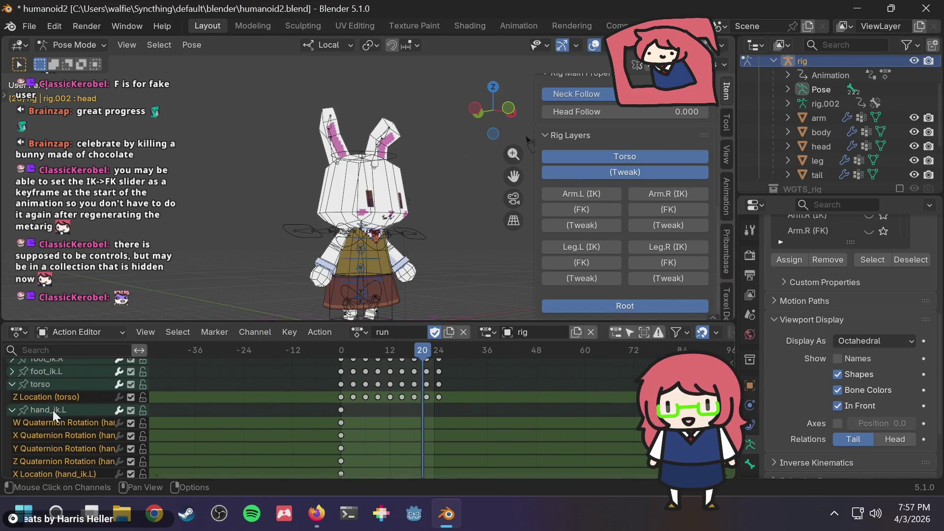
# - Expand the hand_ik.R channel group in the Action Editor
pyautogui.scroll(-3, 195, 420)
pyautogui.scroll(-5, 95, 435)
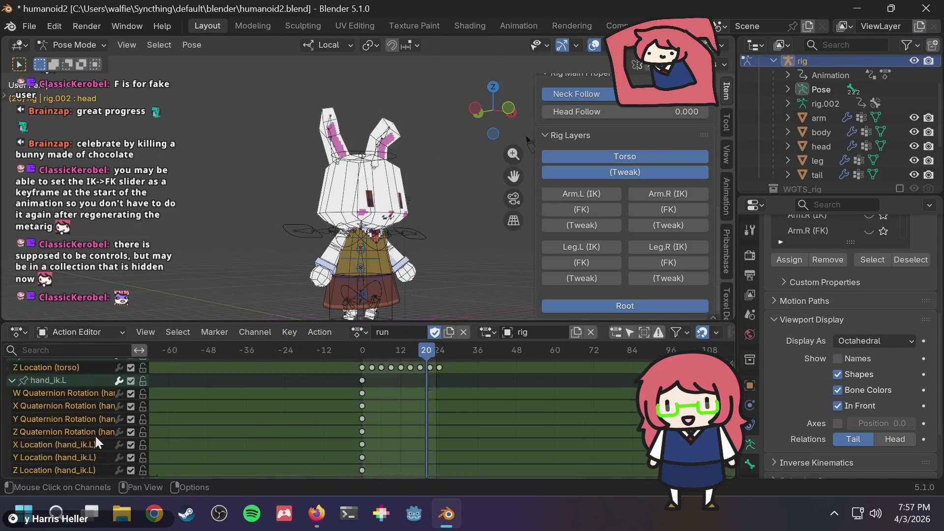
pyautogui.scroll(5, 95, 434)
pyautogui.scroll(-3, 96, 435)
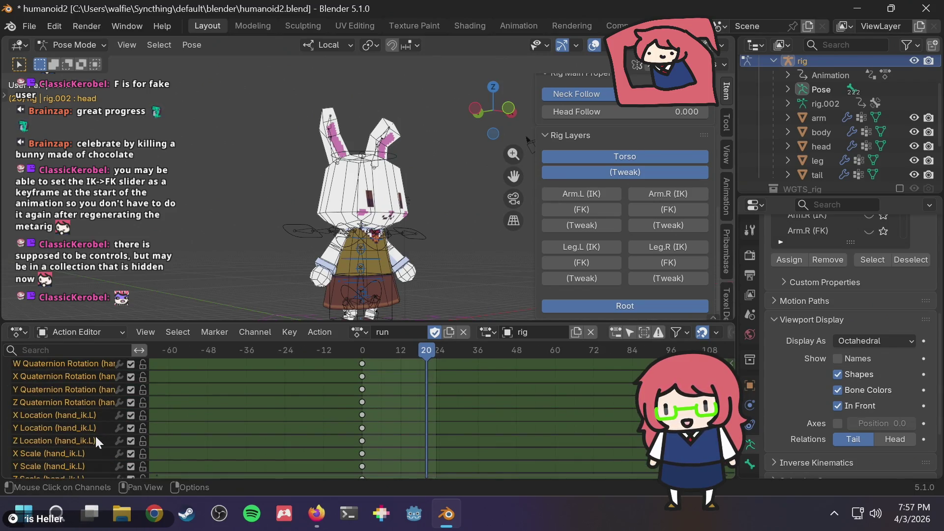
pyautogui.scroll(2, 96, 435)
pyautogui.scroll(3, 95, 435)
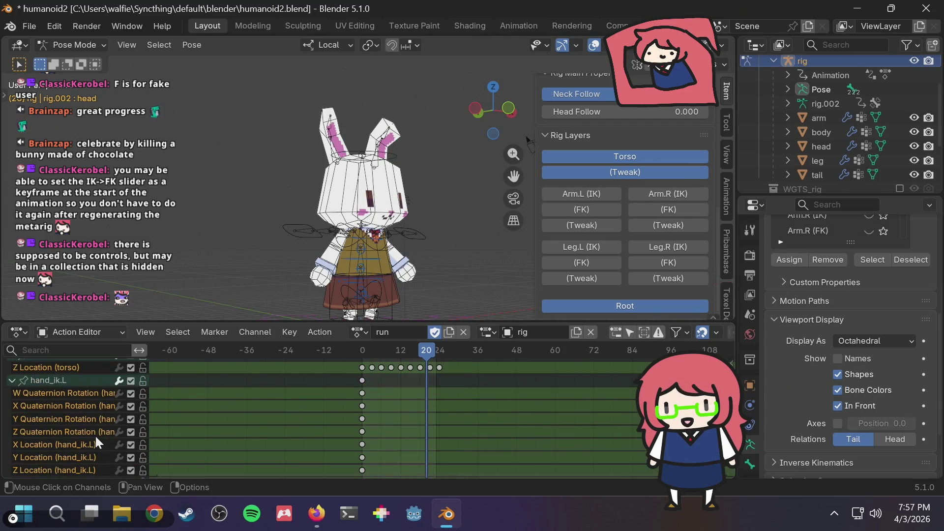
pyautogui.scroll(-2, 360, 379)
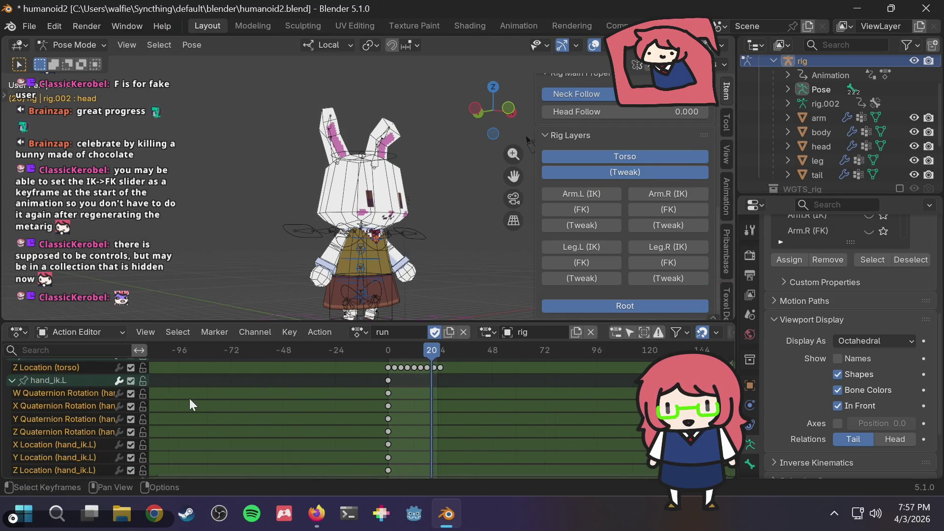
pyautogui.scroll(2, 89, 402)
pyautogui.scroll(-5, 90, 408)
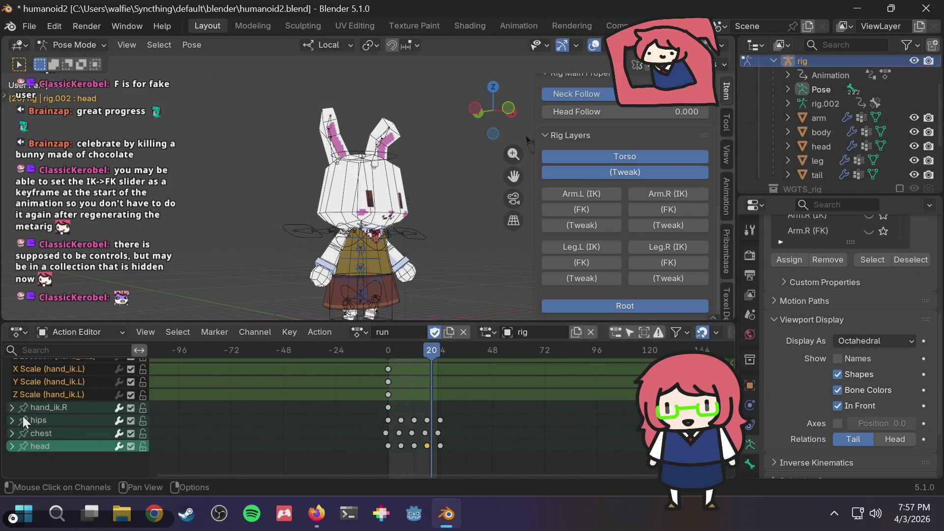
pyautogui.click(11, 407)
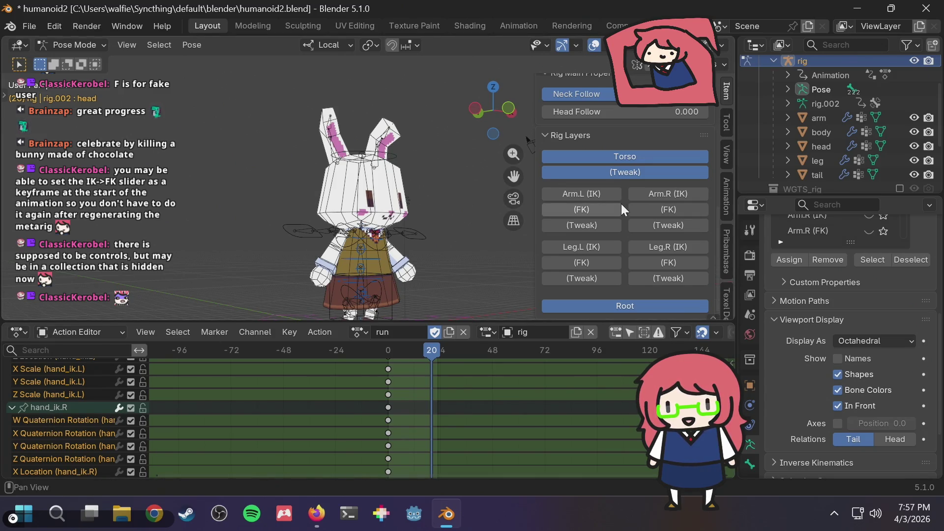
# - Select the hand_ik.R W rotation channel, then the left hand IK bone
pyautogui.scroll(10, 621, 205)
pyautogui.scroll(4, 621, 204)
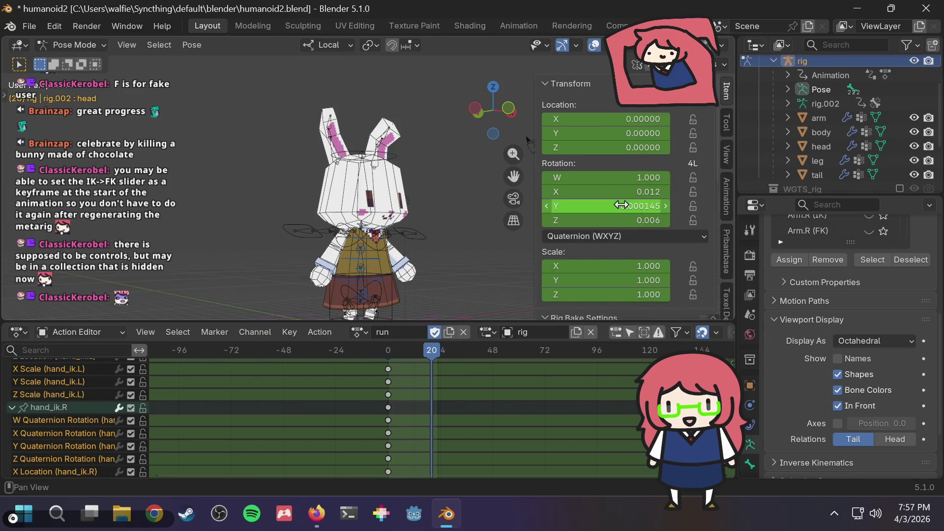
pyautogui.click(52, 420)
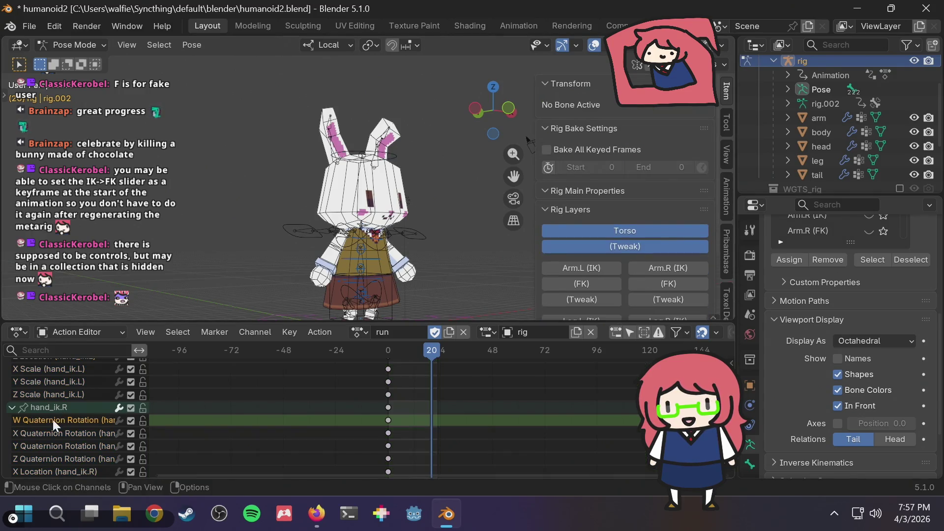
pyautogui.scroll(-4, 671, 238)
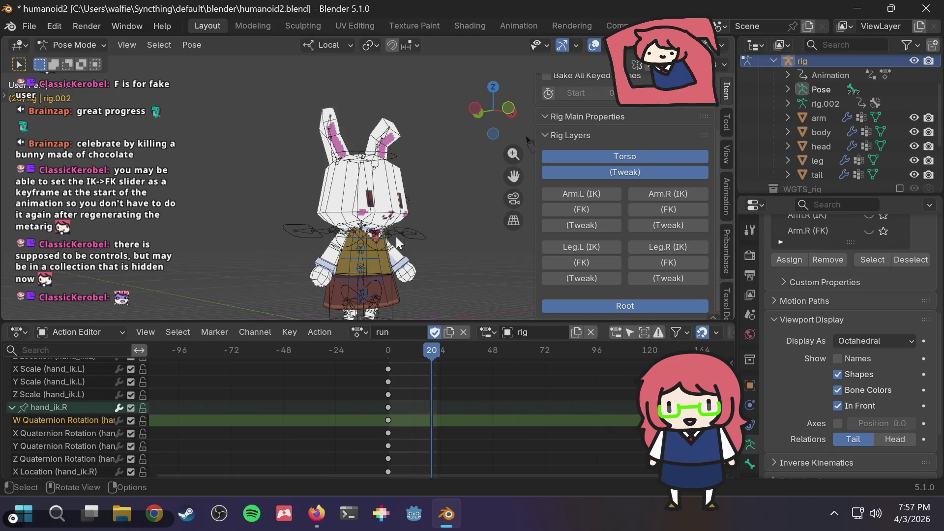
pyautogui.click(415, 237)
pyautogui.scroll(-5, 662, 228)
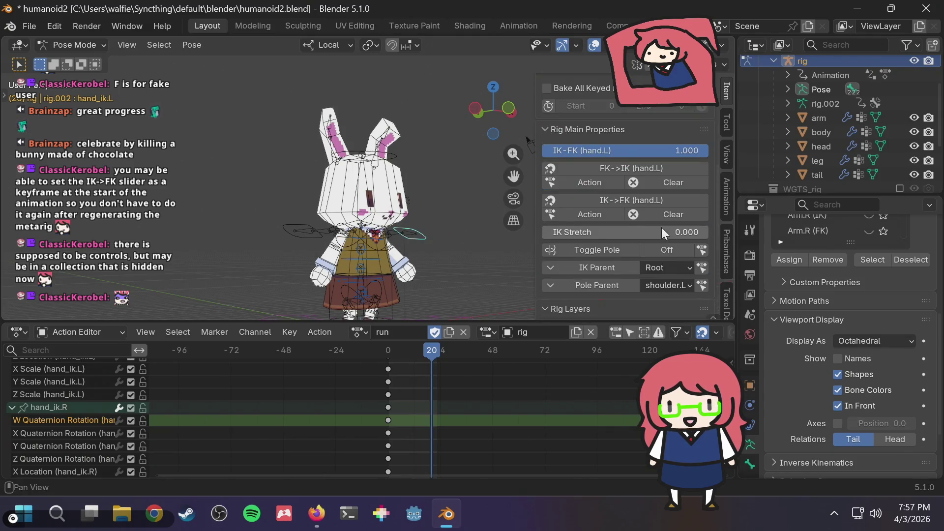
pyautogui.scroll(2, 662, 227)
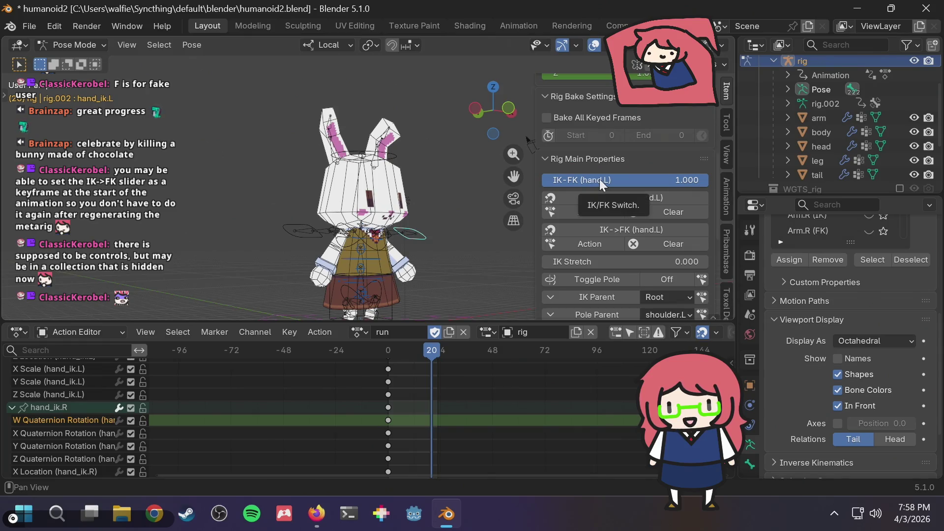
# - Nudge the left hand IK-FK value, then collapse the hand_ik.R channel group
pyautogui.moveTo(597, 180)
pyautogui.mouseDown()
pyautogui.moveTo(578, 180)
pyautogui.moveTo(598, 180)
pyautogui.mouseUp()
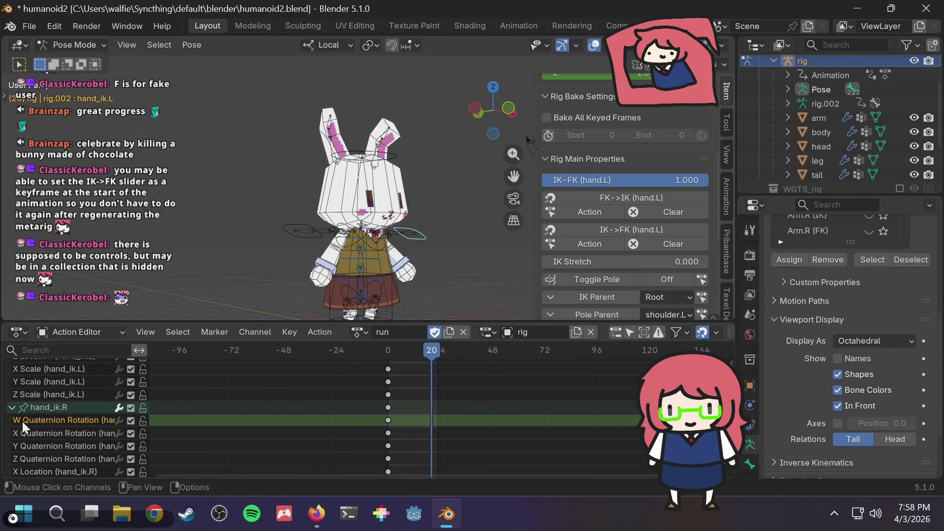
pyautogui.click(51, 420)
pyautogui.scroll(-5, 51, 420)
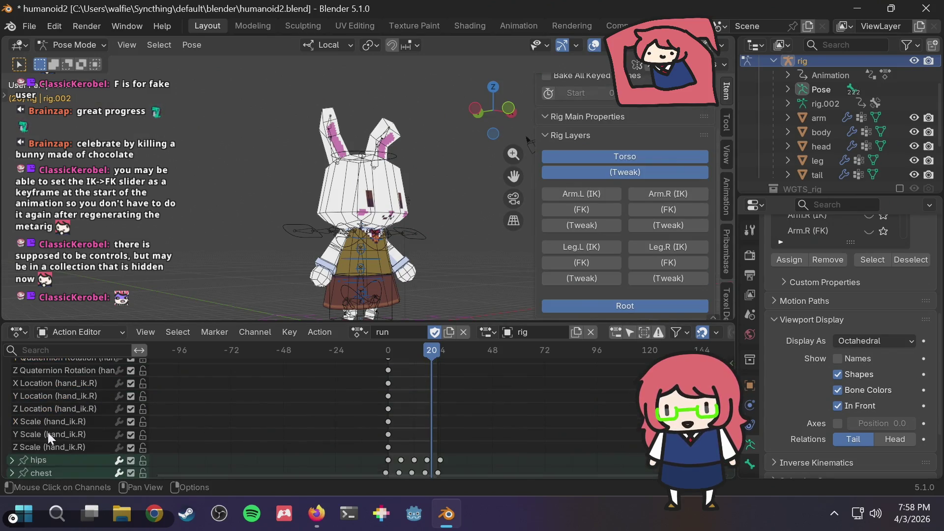
pyautogui.scroll(5, 48, 432)
pyautogui.click(55, 409)
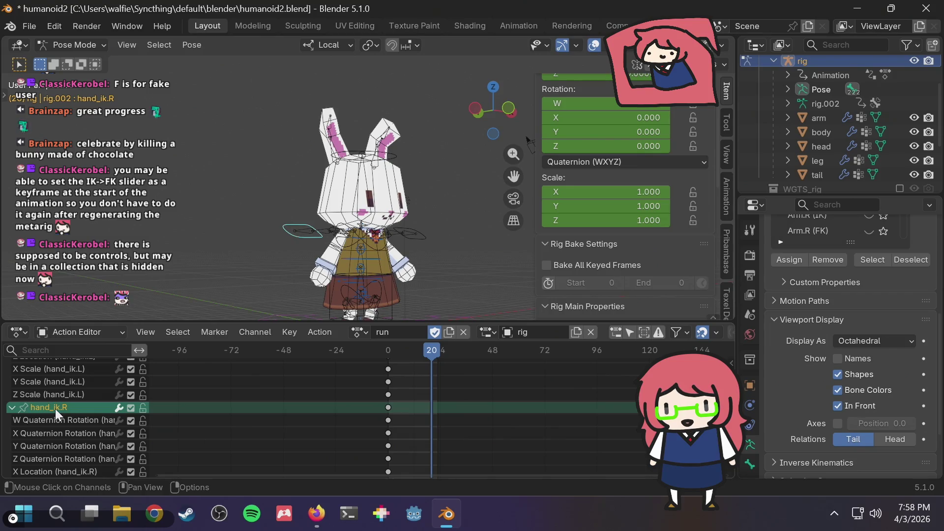
pyautogui.click(55, 421)
pyautogui.scroll(-5, 55, 421)
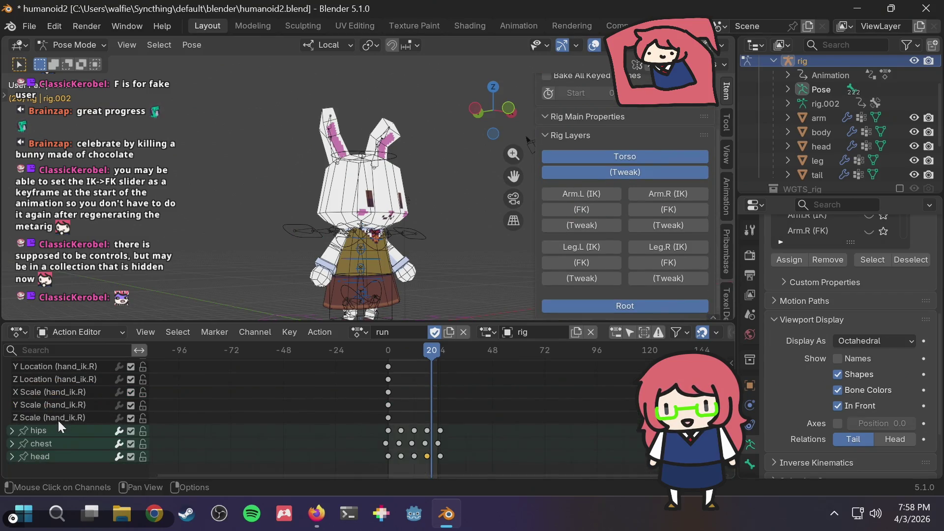
pyautogui.click(60, 418)
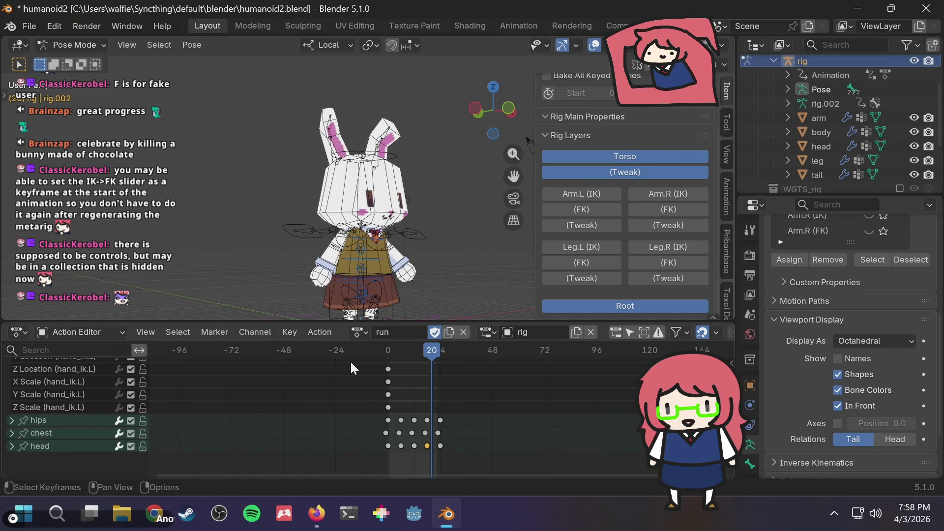
# - Select all hand_ik.L channels and delete them from the run action
pyautogui.moveTo(394, 404); pyautogui.dragTo(379, 379)
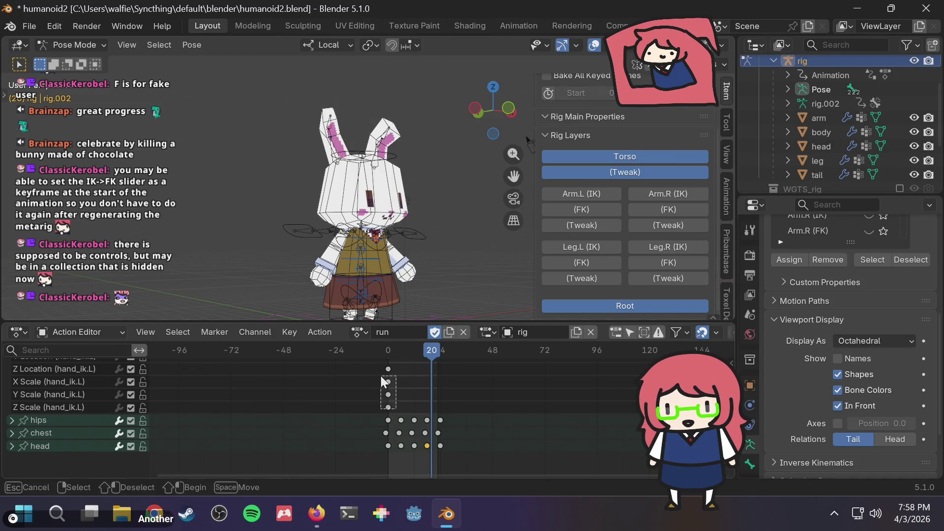
pyautogui.scroll(2, 416, 379)
pyautogui.scroll(1, 416, 380)
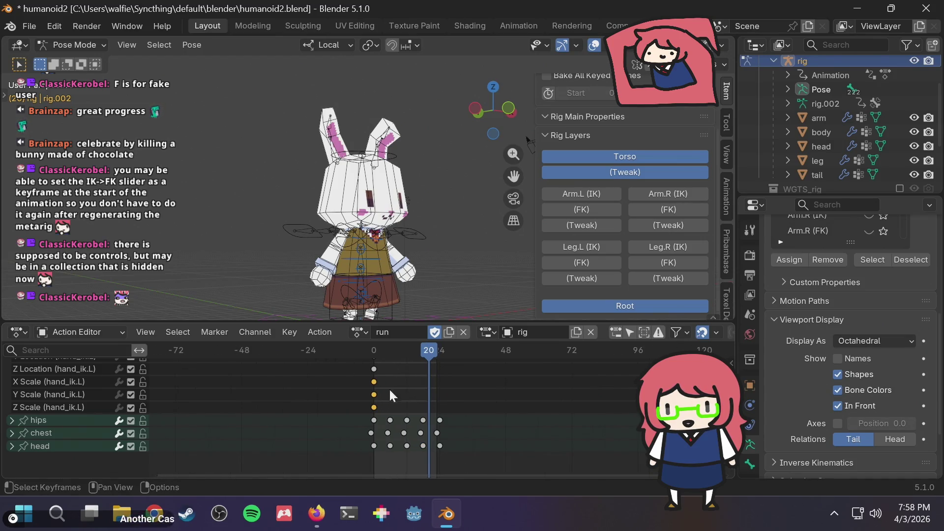
pyautogui.scroll(2, 40, 411)
pyautogui.scroll(6, 56, 421)
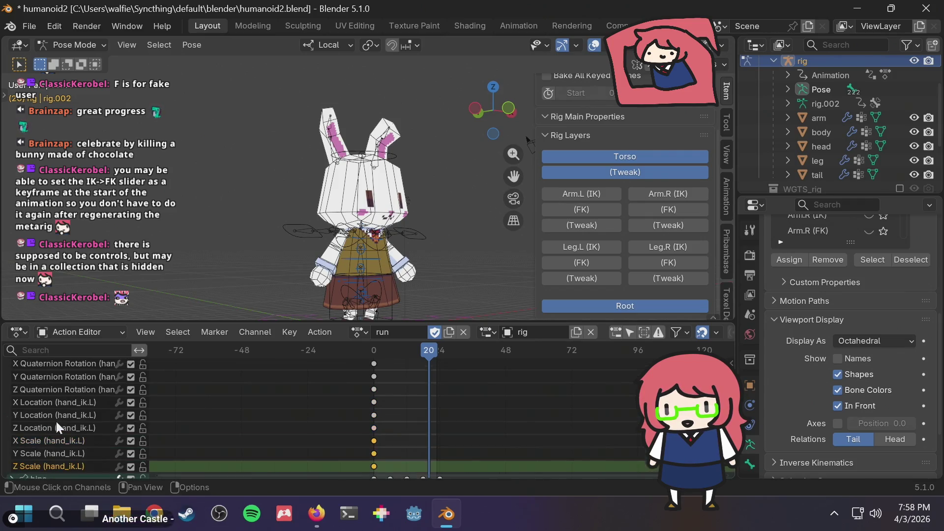
pyautogui.click(55, 404)
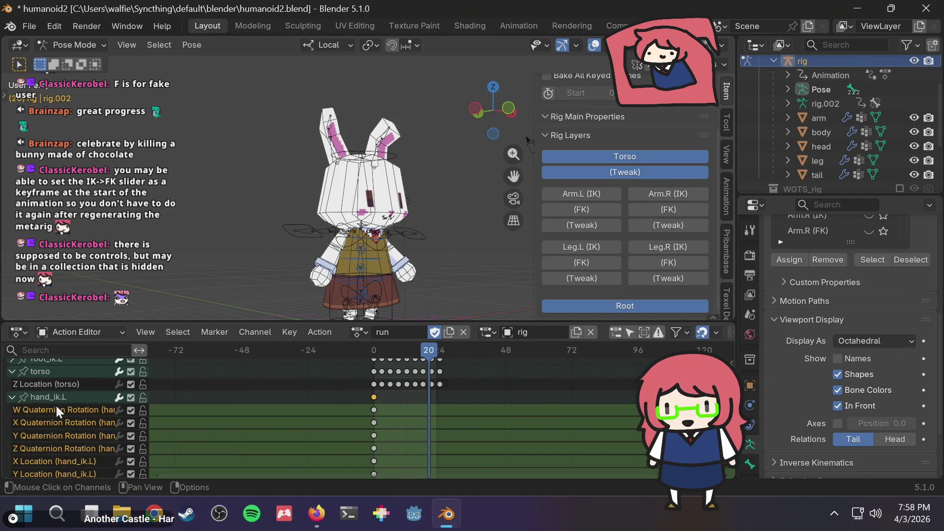
pyautogui.press('x')
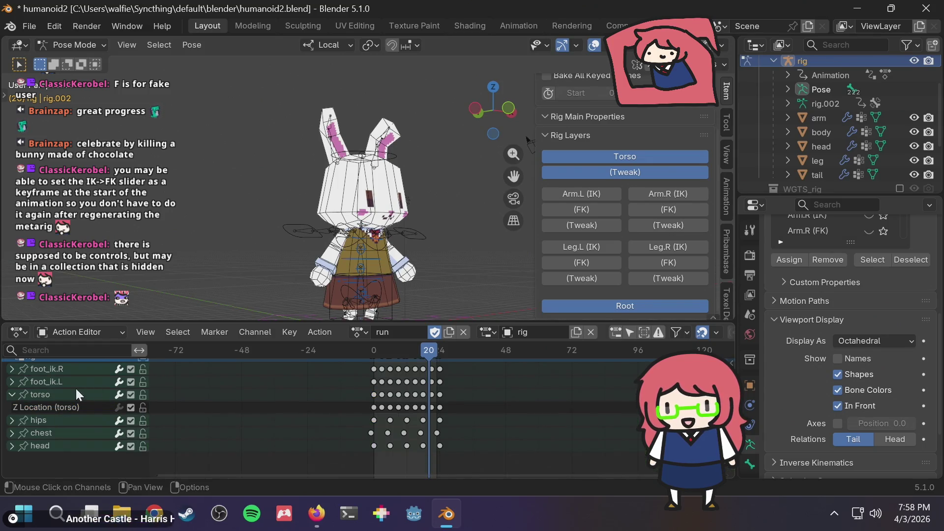
# - Replay the run animation from a front view of the bunny
pyautogui.scroll(2, 75, 388)
pyautogui.scroll(-2, 75, 388)
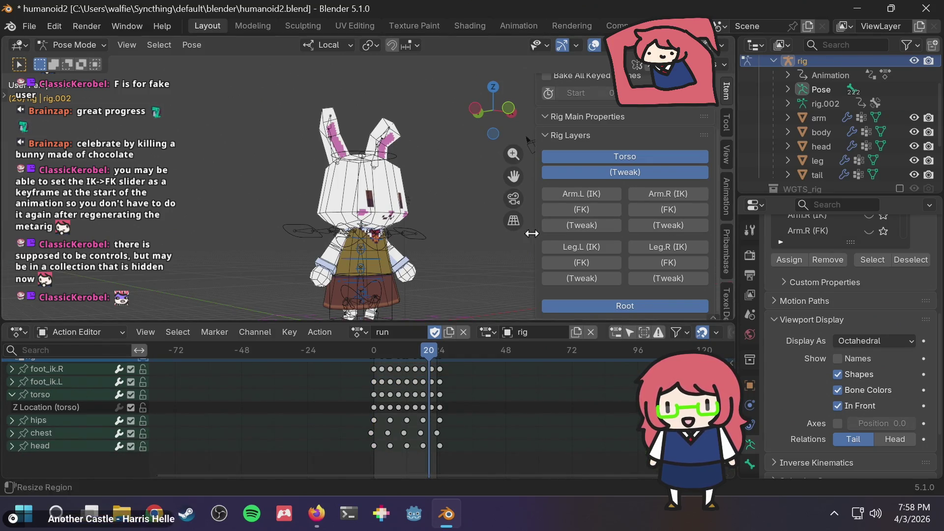
pyautogui.moveTo(433, 243); pyautogui.dragTo(384, 255, button='middle')
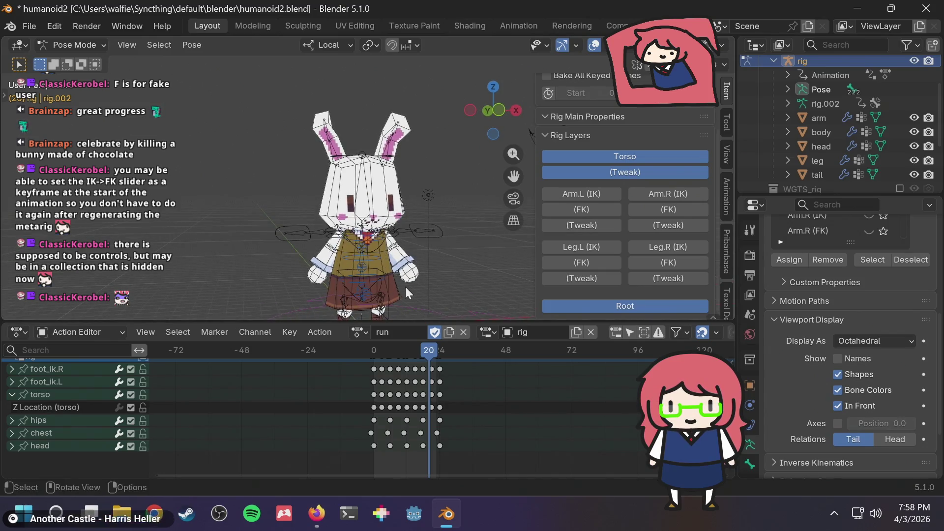
pyautogui.press('space')
pyautogui.moveTo(415, 255)
pyautogui.mouseDown(button='middle')
pyautogui.moveTo(456, 249)
pyautogui.moveTo(447, 262)
pyautogui.mouseUp(button='middle')
pyautogui.press('space')
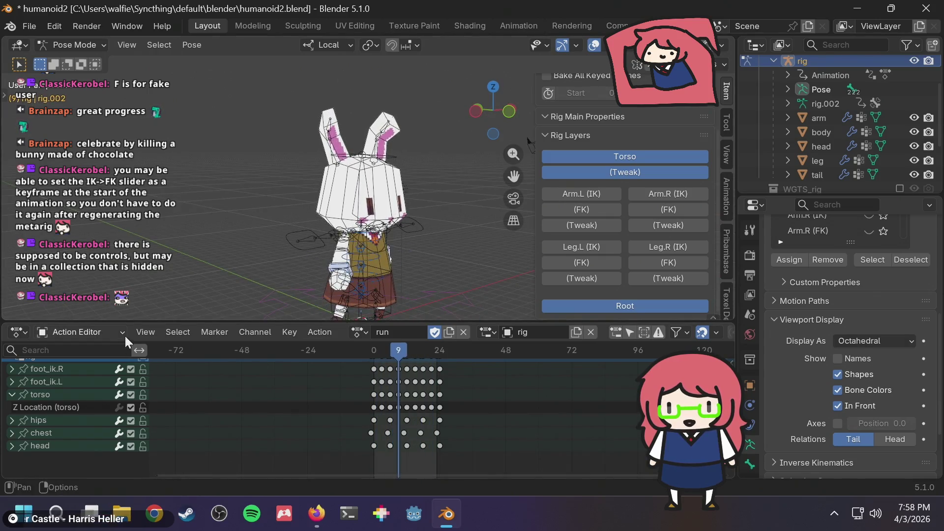
pyautogui.click(84, 44)
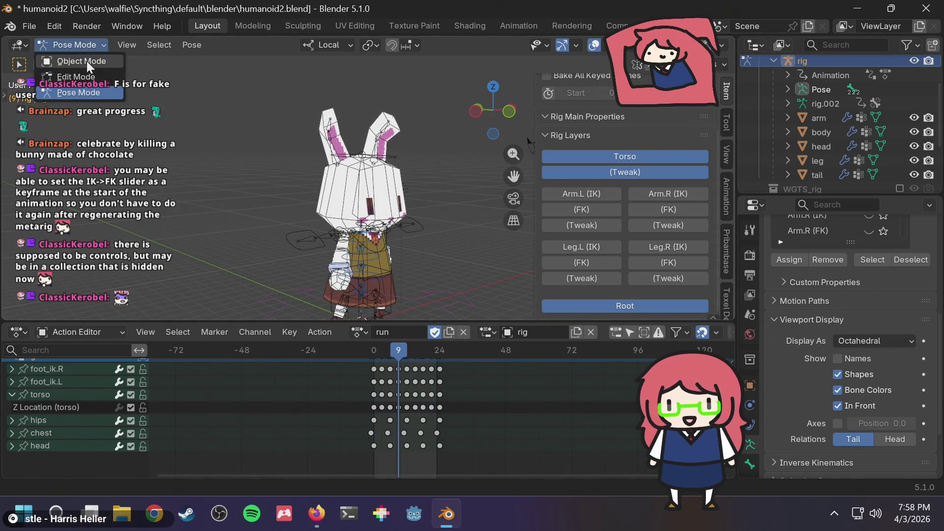
# - Switch the rig to Object Mode and stop drawing the metarig's bones in front
pyautogui.click(87, 61)
pyautogui.press('space')
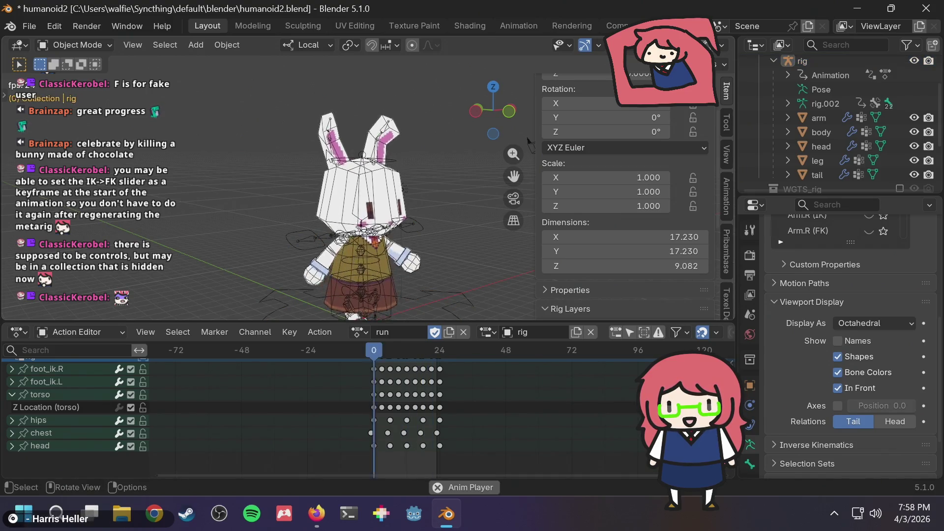
pyautogui.press('space')
pyautogui.click(415, 229)
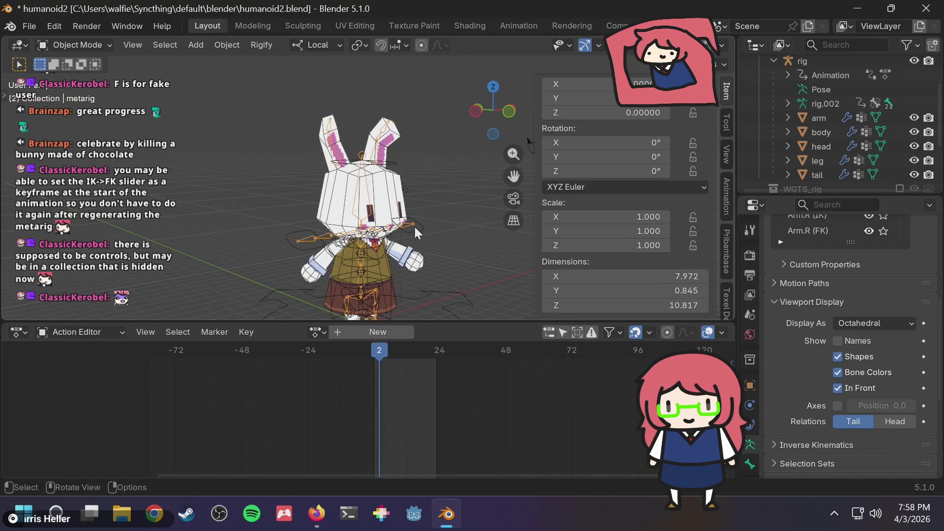
pyautogui.click(849, 386)
pyautogui.moveTo(430, 221)
pyautogui.mouseDown(button='middle')
pyautogui.moveTo(394, 223)
pyautogui.moveTo(426, 229)
pyautogui.mouseUp(button='middle')
pyautogui.click(420, 231)
# - Select the rig and turn off its in-front bone drawing too
pyautogui.scroll(4, 428, 232)
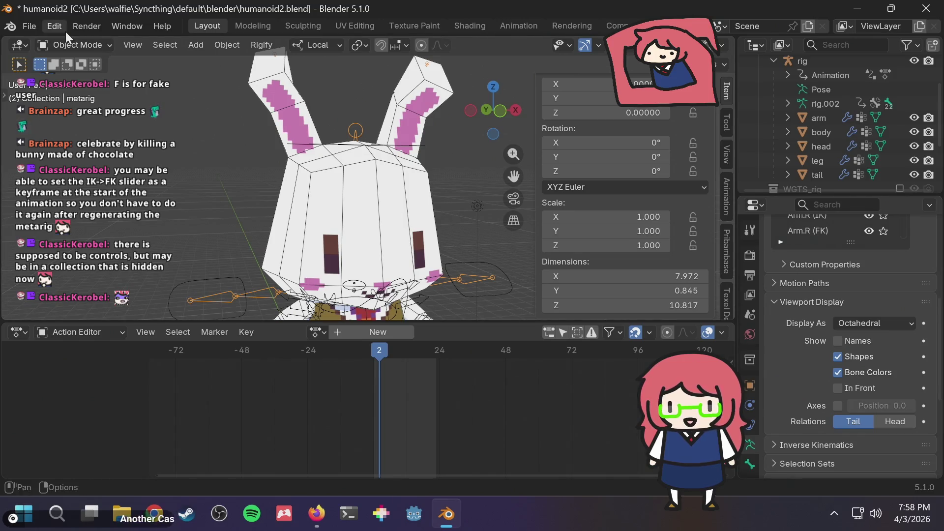
pyautogui.click(179, 167)
pyautogui.scroll(-3, 207, 164)
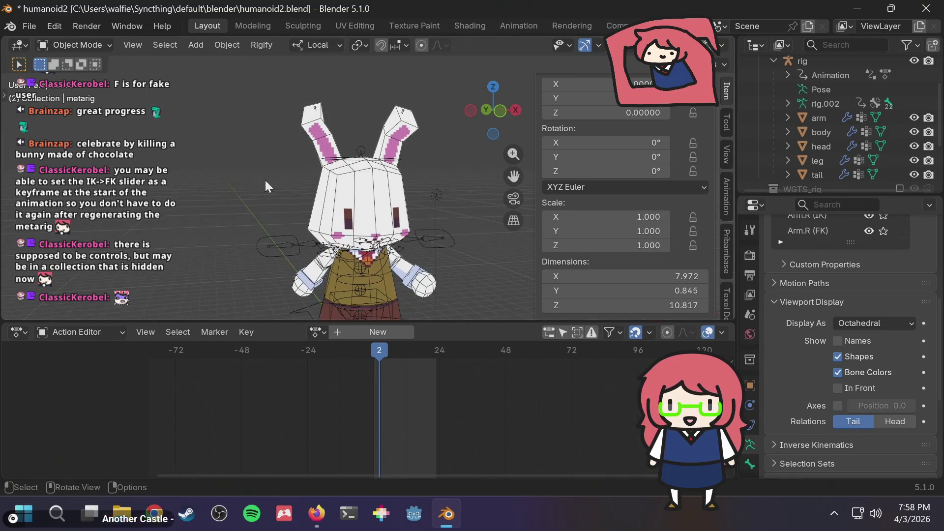
pyautogui.scroll(-5, 919, 149)
pyautogui.click(810, 148)
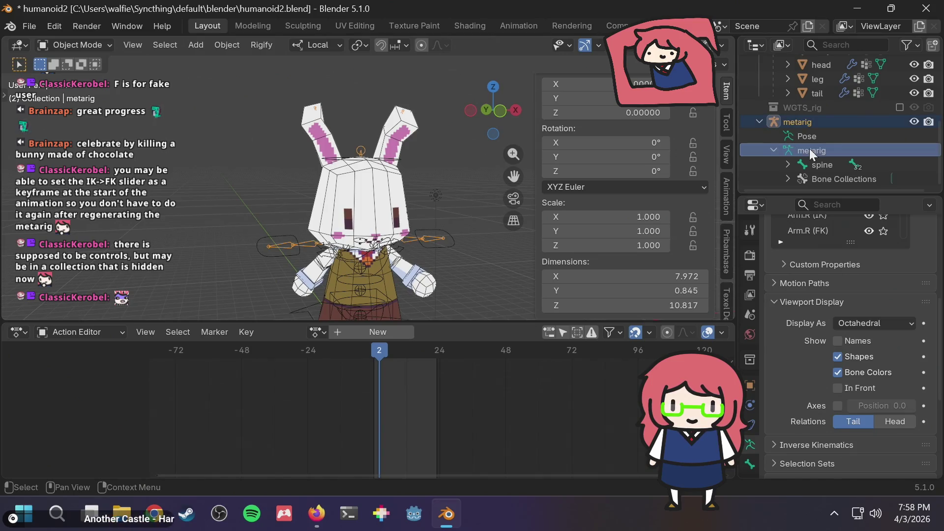
pyautogui.scroll(3, 827, 125)
pyautogui.scroll(4, 824, 128)
pyautogui.click(815, 94)
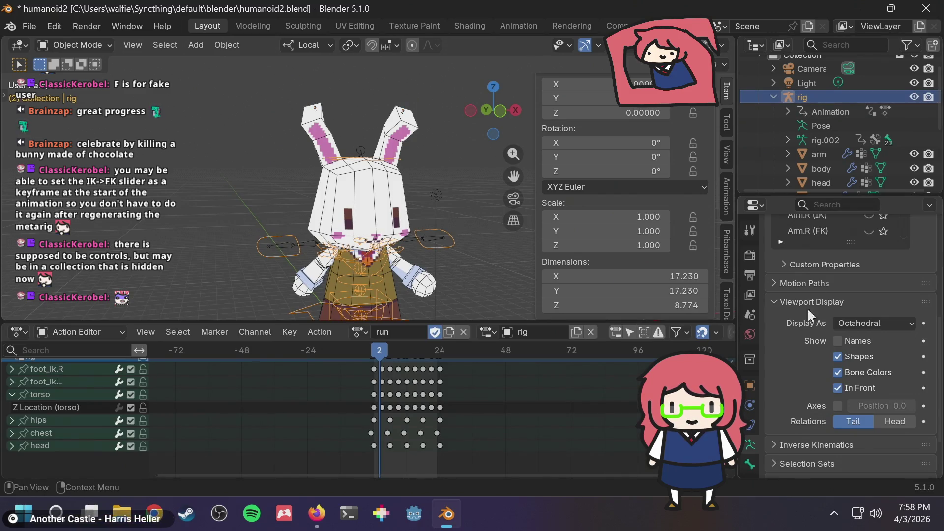
pyautogui.click(839, 388)
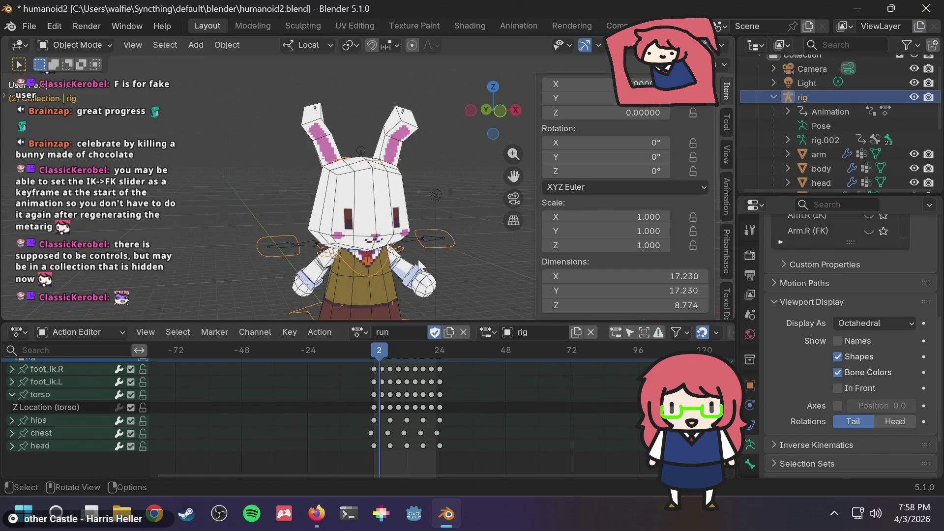
# - Reselect the rig and bring the side panel's Rig Layers toggles into view
pyautogui.click(516, 245)
pyautogui.scroll(2, 455, 252)
pyautogui.moveTo(458, 267)
pyautogui.mouseDown(button='middle')
pyautogui.moveTo(465, 271)
pyautogui.moveTo(433, 212)
pyautogui.moveTo(429, 236)
pyautogui.moveTo(488, 294)
pyautogui.moveTo(479, 290)
pyautogui.mouseUp(button='middle')
pyautogui.scroll(-3, 432, 212)
pyautogui.click(301, 249)
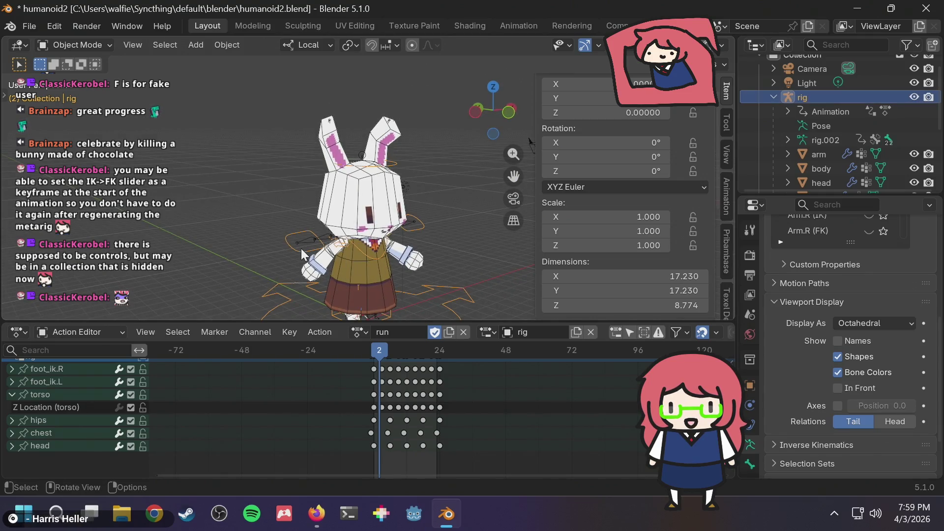
pyautogui.scroll(5, 346, 269)
pyautogui.scroll(-5, 346, 270)
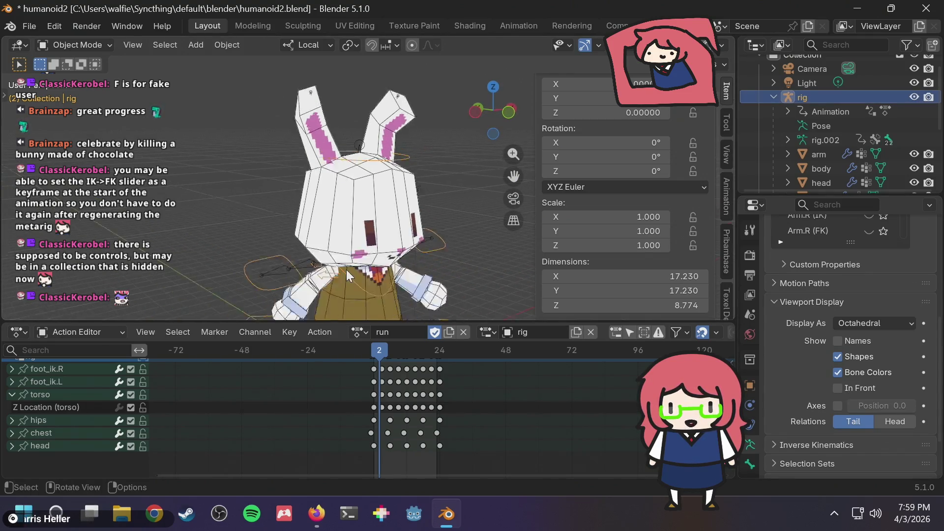
pyautogui.scroll(-8, 652, 231)
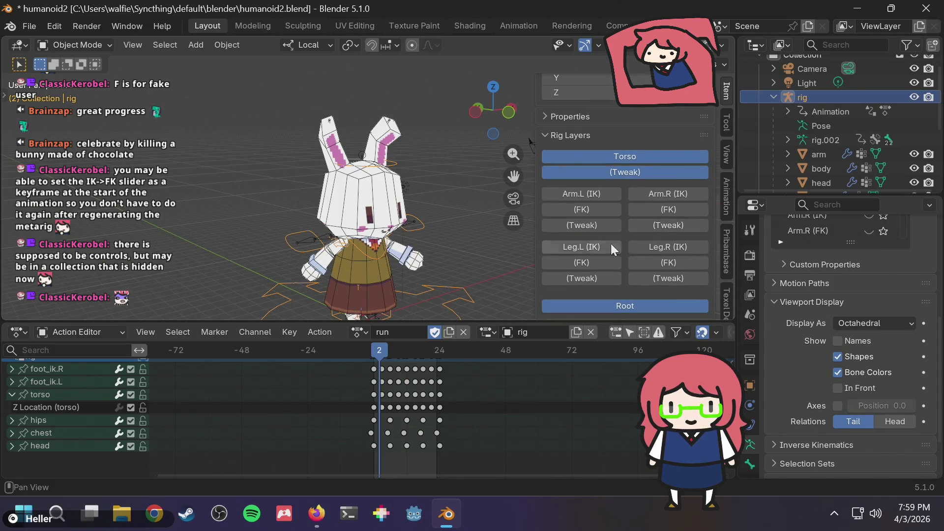
# - Hide the Arm.L (IK) and Arm.R (IK) collections, keeping Torso and Torso (Tweak) visible
pyautogui.click(588, 193)
pyautogui.scroll(2, 863, 246)
pyautogui.scroll(5, 917, 306)
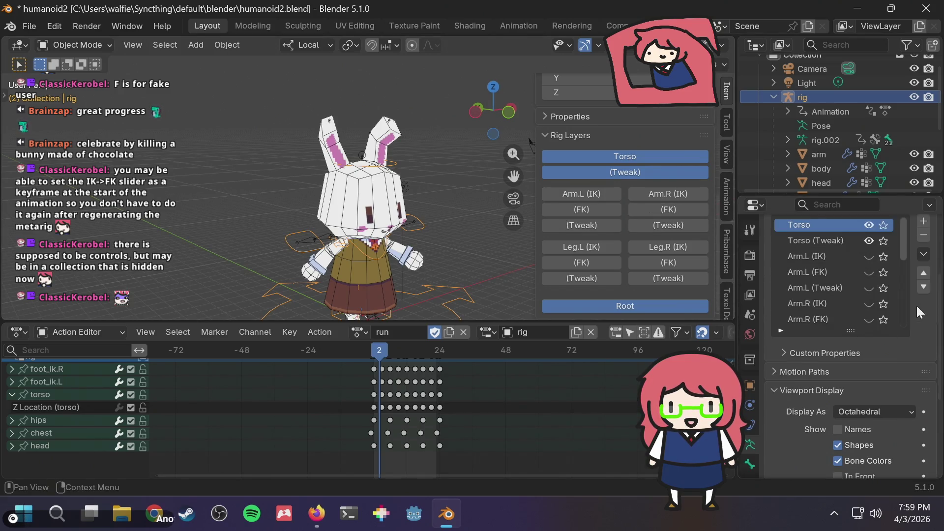
pyautogui.click(870, 333)
pyautogui.click(869, 333)
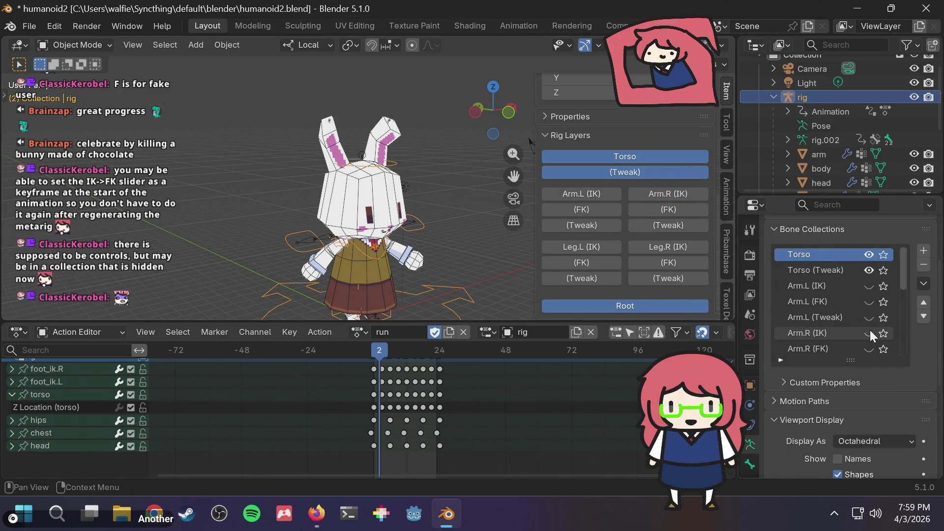
pyautogui.click(868, 270)
pyautogui.click(868, 270)
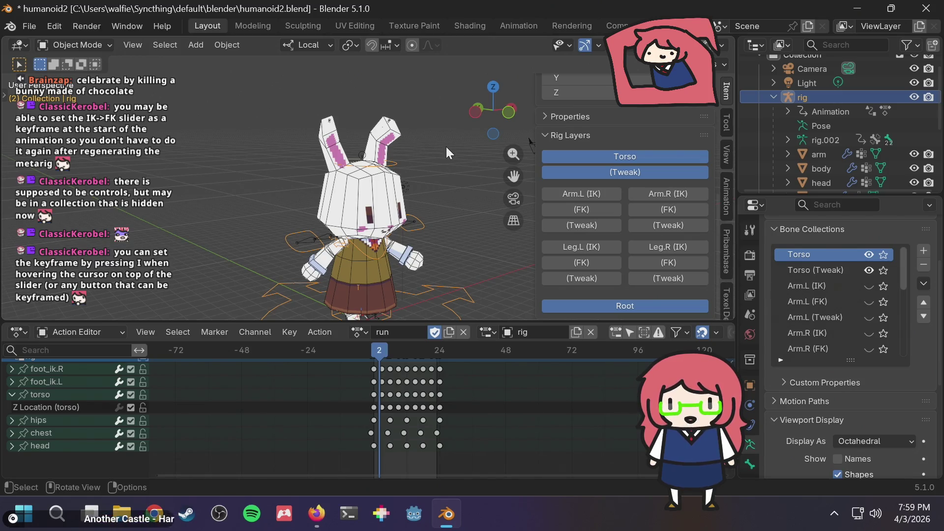
# - Go to frame 0 and put the rig in Pose Mode
pyautogui.moveTo(385, 359); pyautogui.dragTo(366, 352)
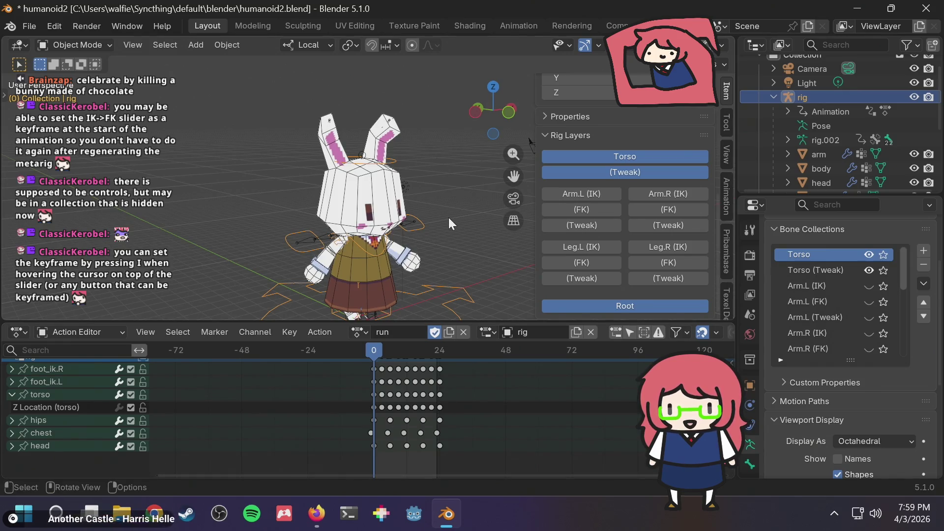
pyautogui.click(58, 50)
pyautogui.click(85, 91)
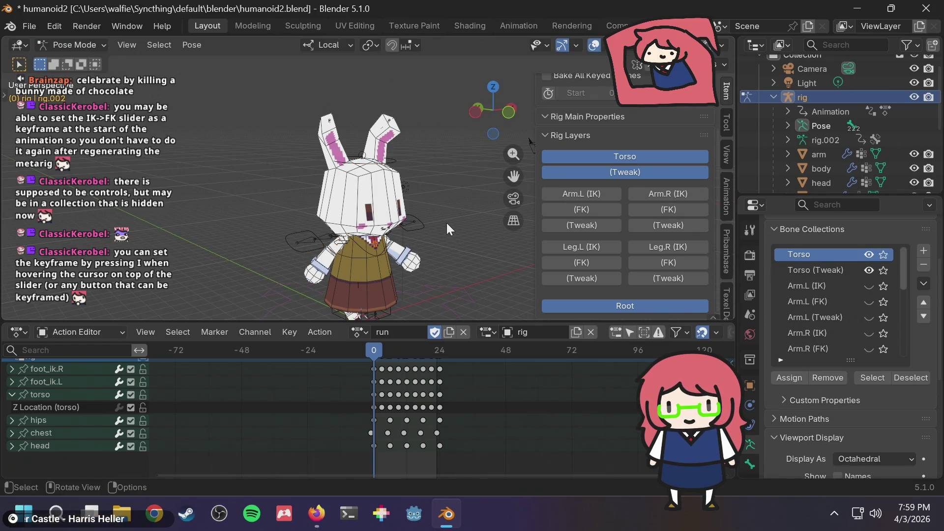
# - Keyframe the left hand's IK-FK slider at 1.000 on frame 0
pyautogui.click(420, 222)
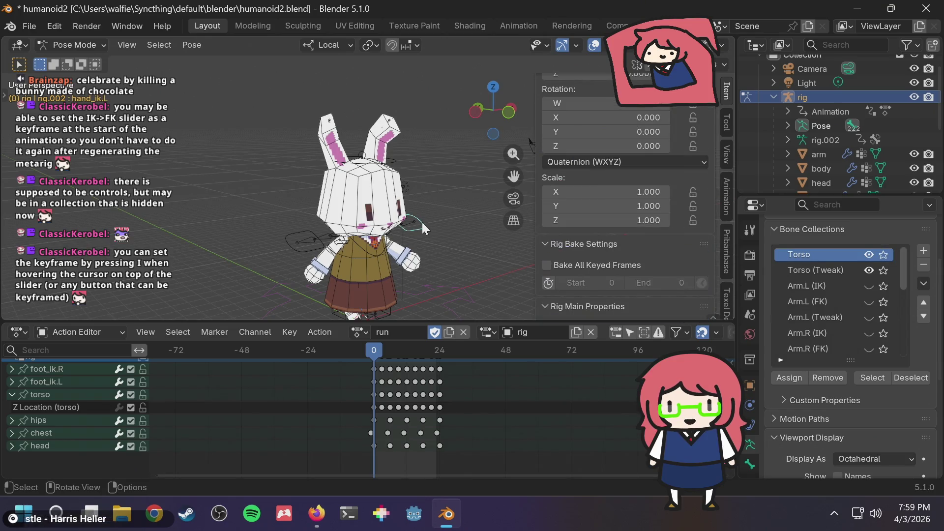
pyautogui.scroll(-4, 646, 232)
pyautogui.scroll(-2, 645, 234)
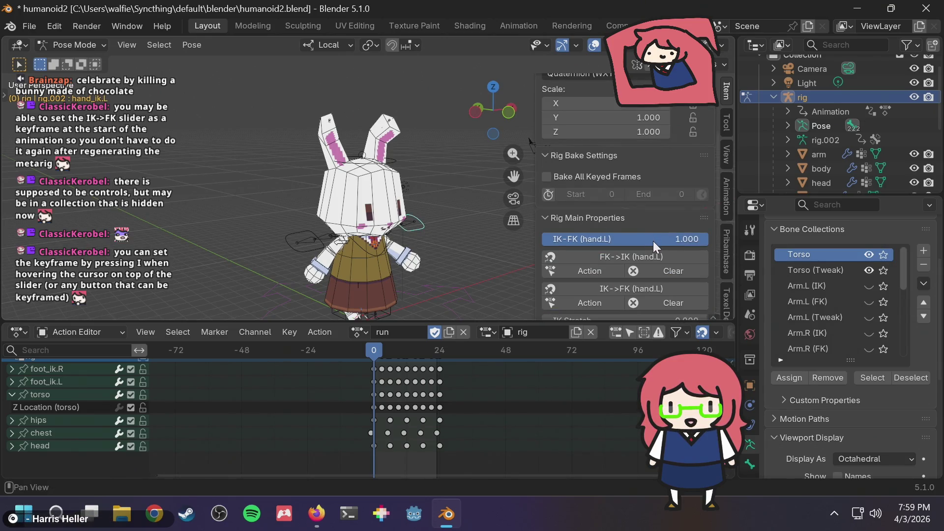
pyautogui.moveTo(654, 241)
pyautogui.mouseDown()
pyautogui.moveTo(630, 241)
pyautogui.moveTo(656, 235)
pyautogui.mouseUp()
pyautogui.press('i')
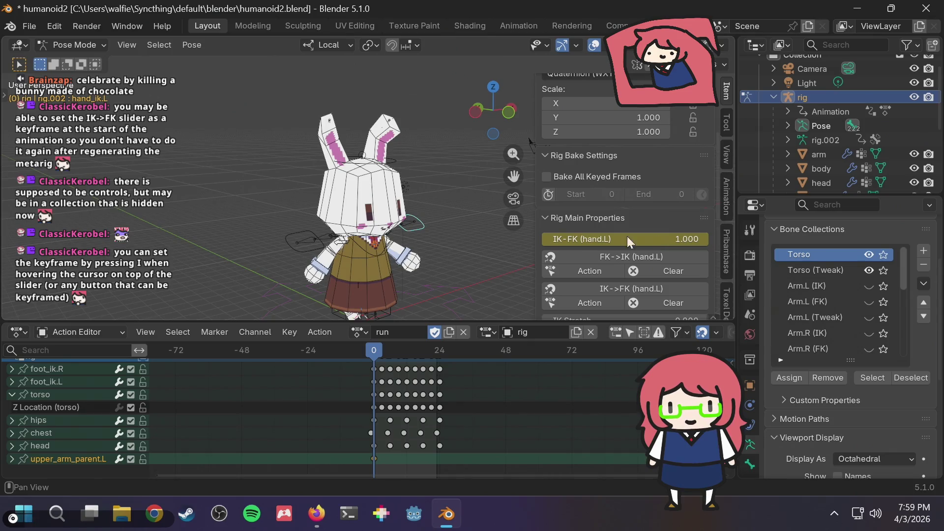
# - Keyframe the right hand's IK-FK slider on frame 0 and play the run animation
pyautogui.click(311, 248)
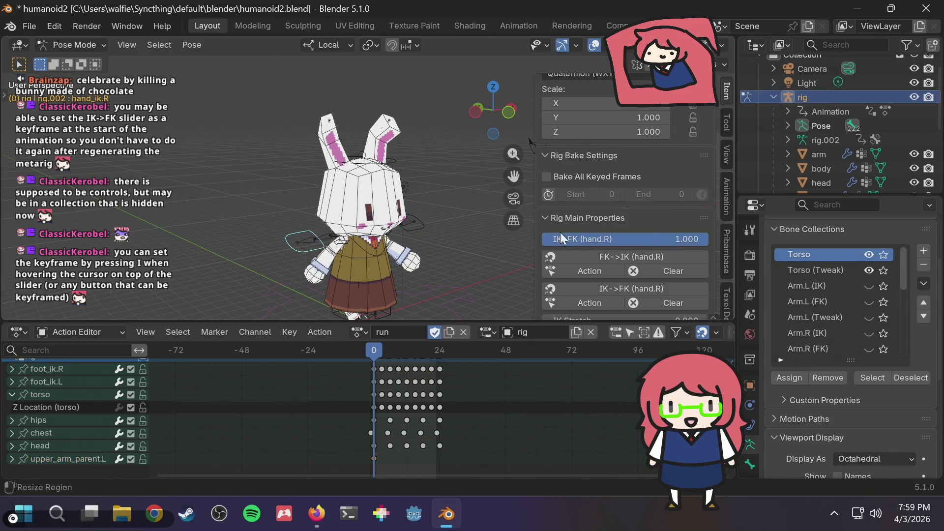
pyautogui.moveTo(689, 238)
pyautogui.mouseDown()
pyautogui.moveTo(642, 238)
pyautogui.moveTo(696, 238)
pyautogui.mouseUp()
pyautogui.press('i')
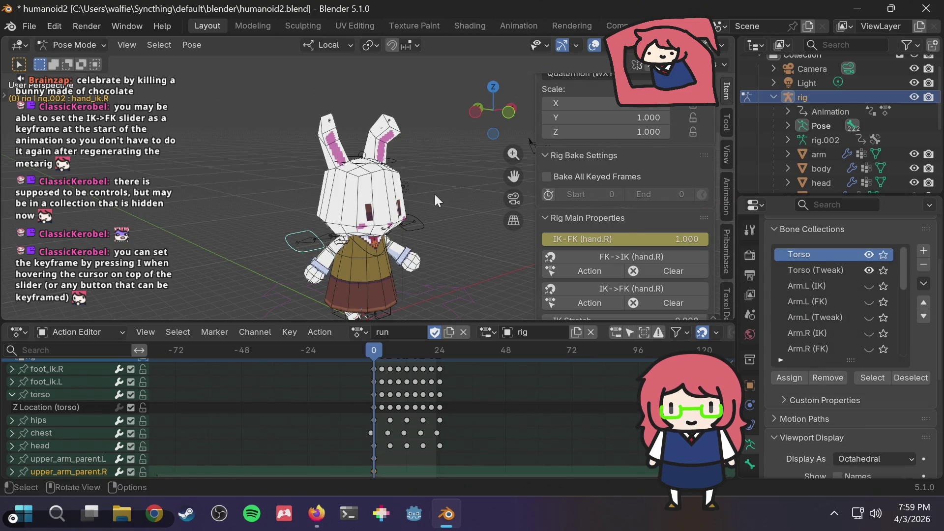
pyautogui.press('space')
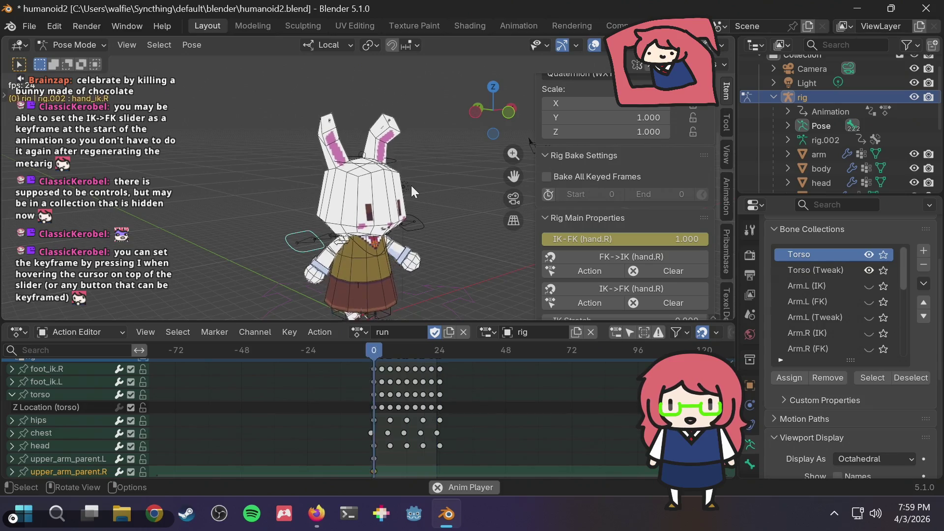
# - Stop the run playback and scrub back to the start of the action
pyautogui.scroll(-3, 412, 187)
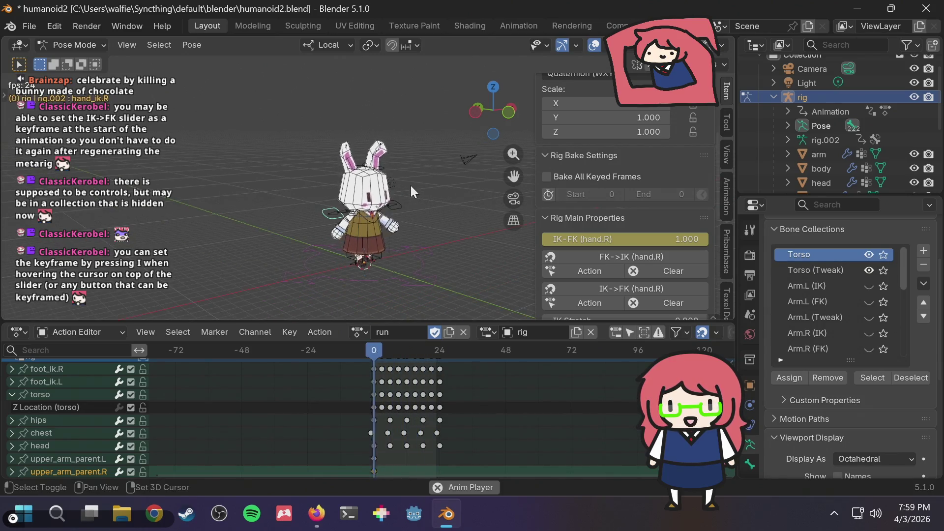
pyautogui.press('space')
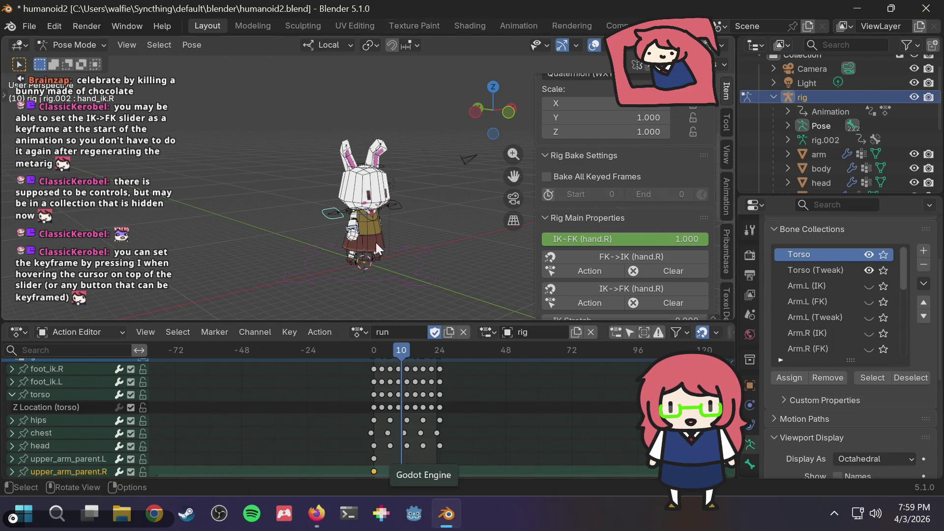
pyautogui.moveTo(382, 348); pyautogui.dragTo(364, 345)
pyautogui.scroll(4, 432, 223)
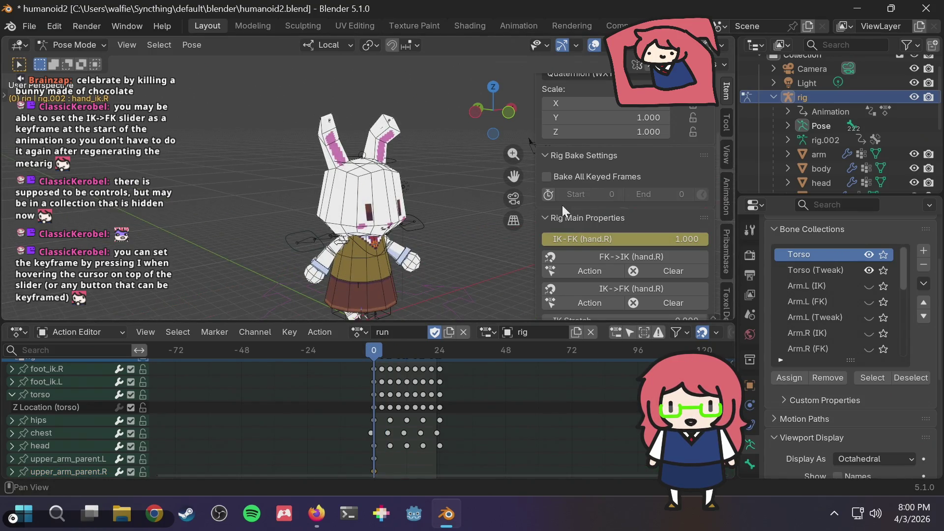
pyautogui.scroll(8, 647, 215)
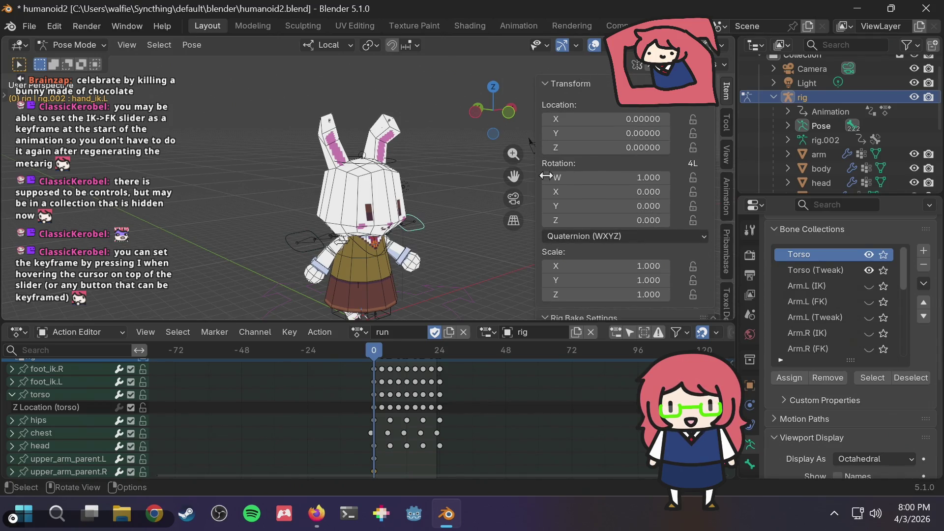
pyautogui.click(726, 123)
pyautogui.click(726, 91)
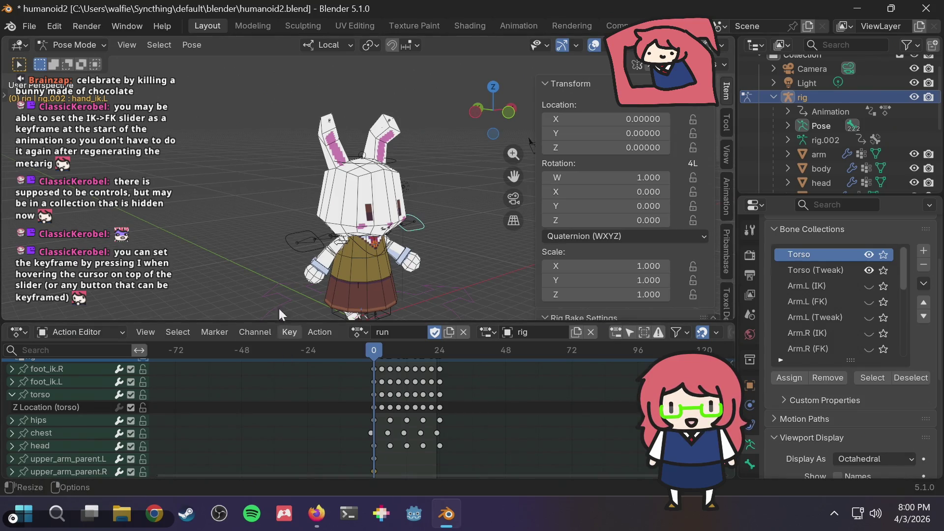
# - Save humanoid2.blend, replay the run while orbiting the bunny, then minimize Blender
pyautogui.hotkey('ctrl', 's')
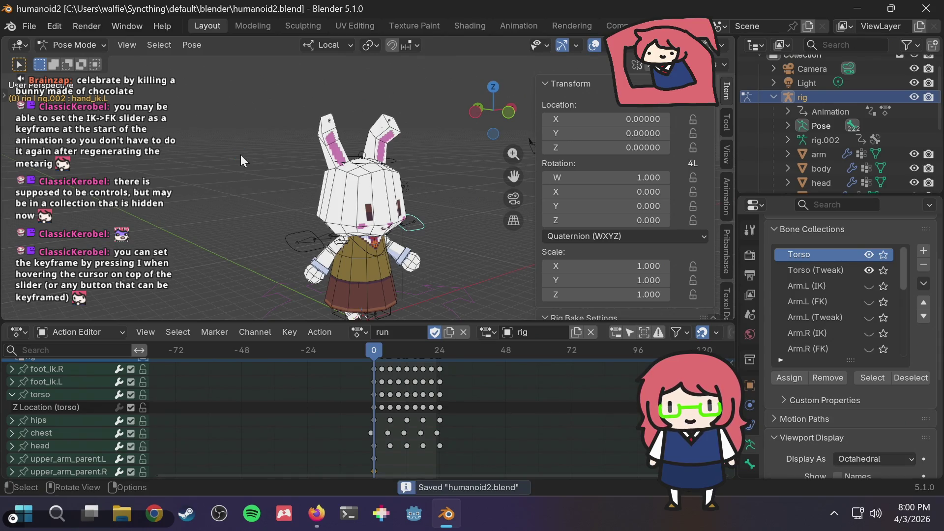
pyautogui.press('space')
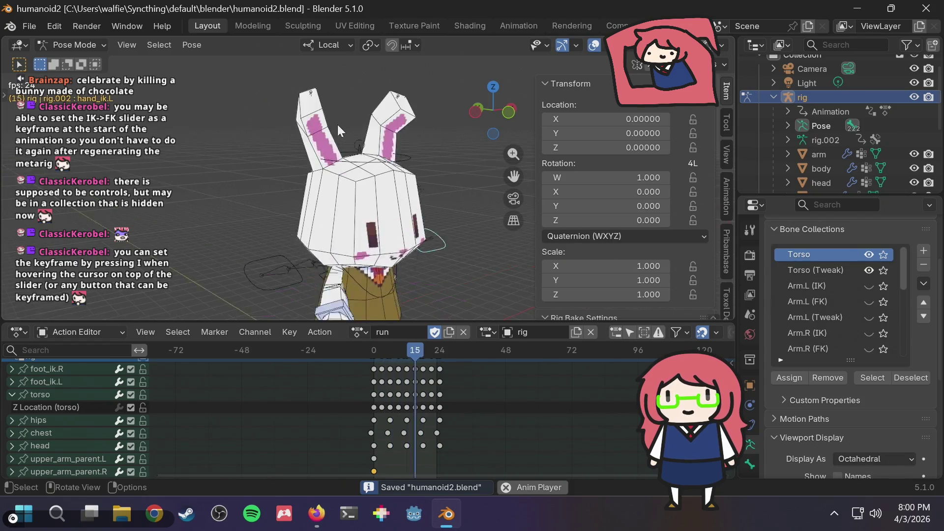
pyautogui.moveTo(341, 125)
pyautogui.mouseDown(button='middle')
pyautogui.moveTo(447, 122)
pyautogui.moveTo(273, 113)
pyautogui.mouseUp(button='middle')
pyautogui.press('space')
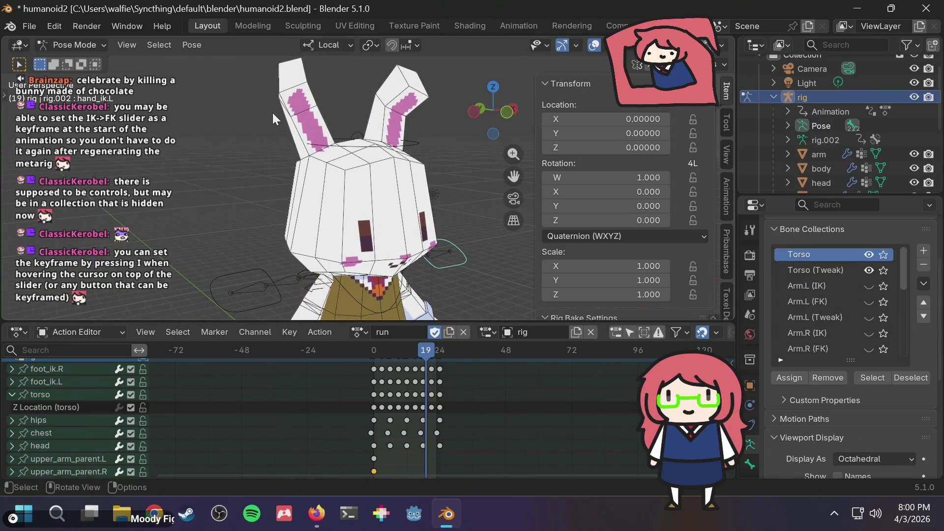
pyautogui.scroll(-3, 273, 114)
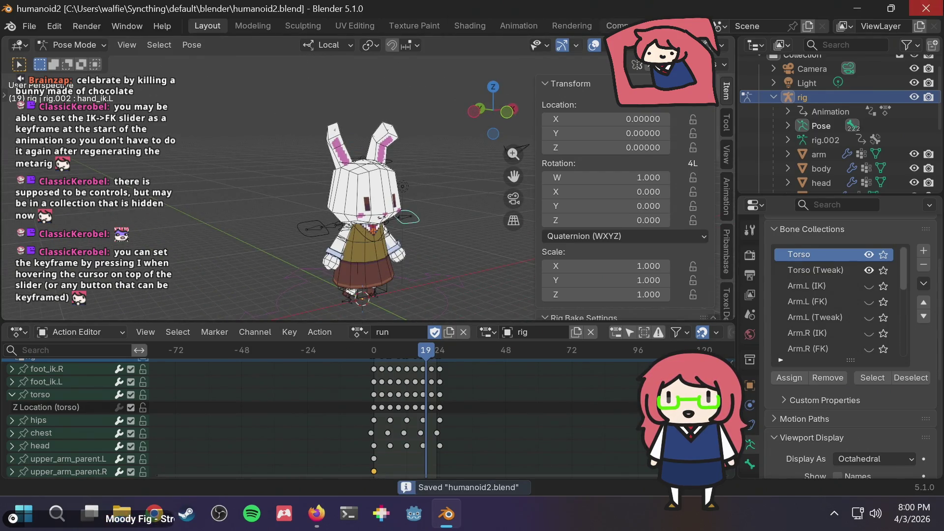
pyautogui.click(863, 5)
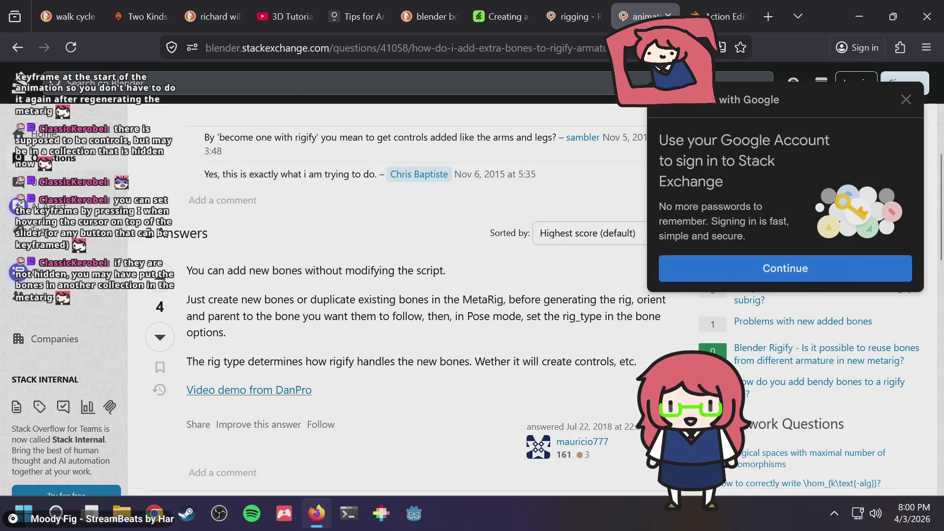
# - Close the Firefox window showing the Stack Exchange Rigify answer
pyautogui.click(927, 16)
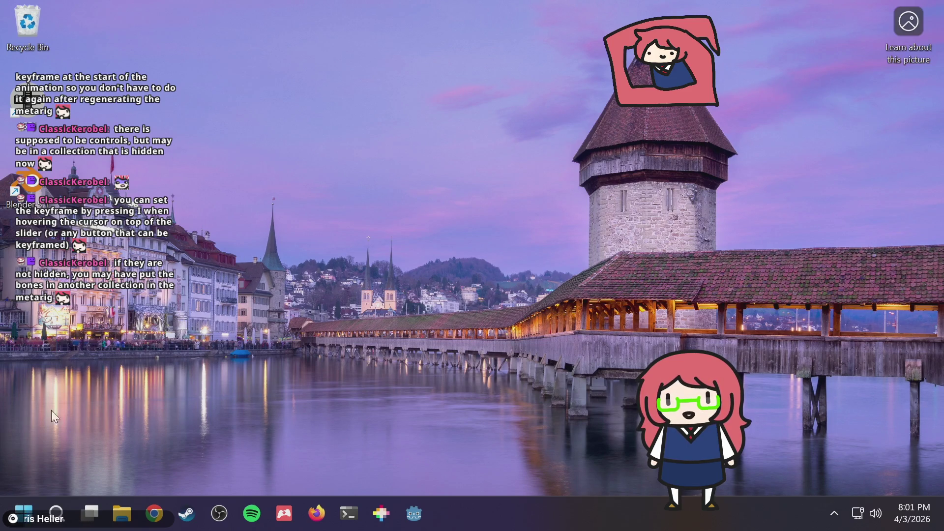
# - Shut down Windows from the Start menu's power options
pyautogui.click(20, 507)
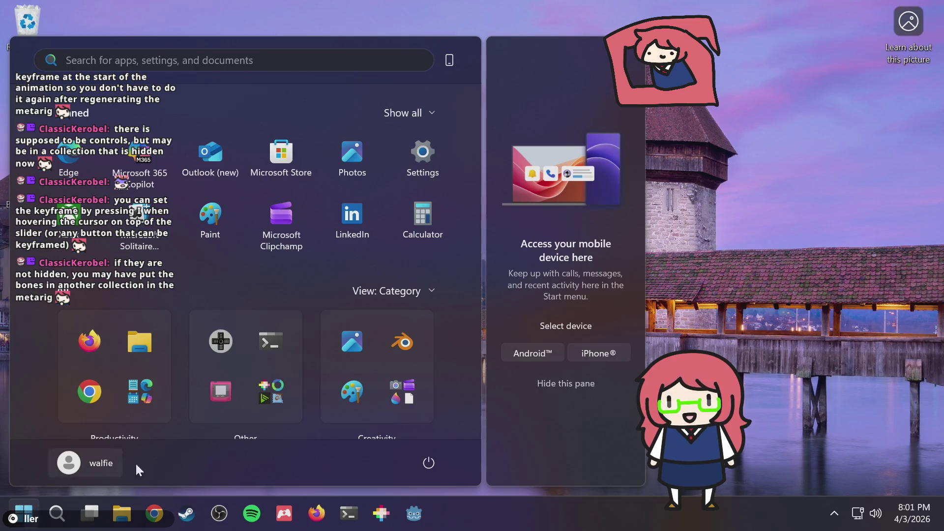
pyautogui.click(436, 464)
pyautogui.click(440, 411)
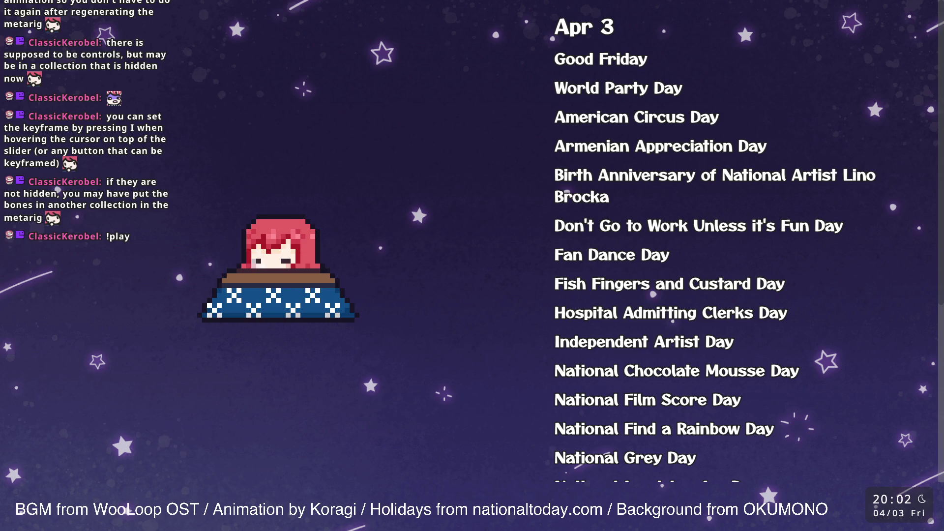
# - Select the World Party Day line in the Apr 3 holiday list, then Alt+Tab away
pyautogui.tripleClick(618, 88)
pyautogui.hotkey('alt', 'Tab')
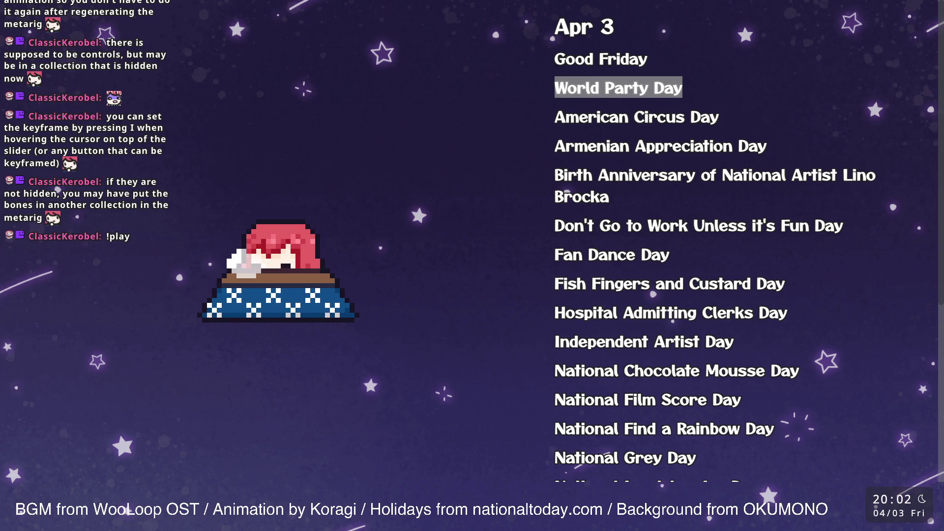